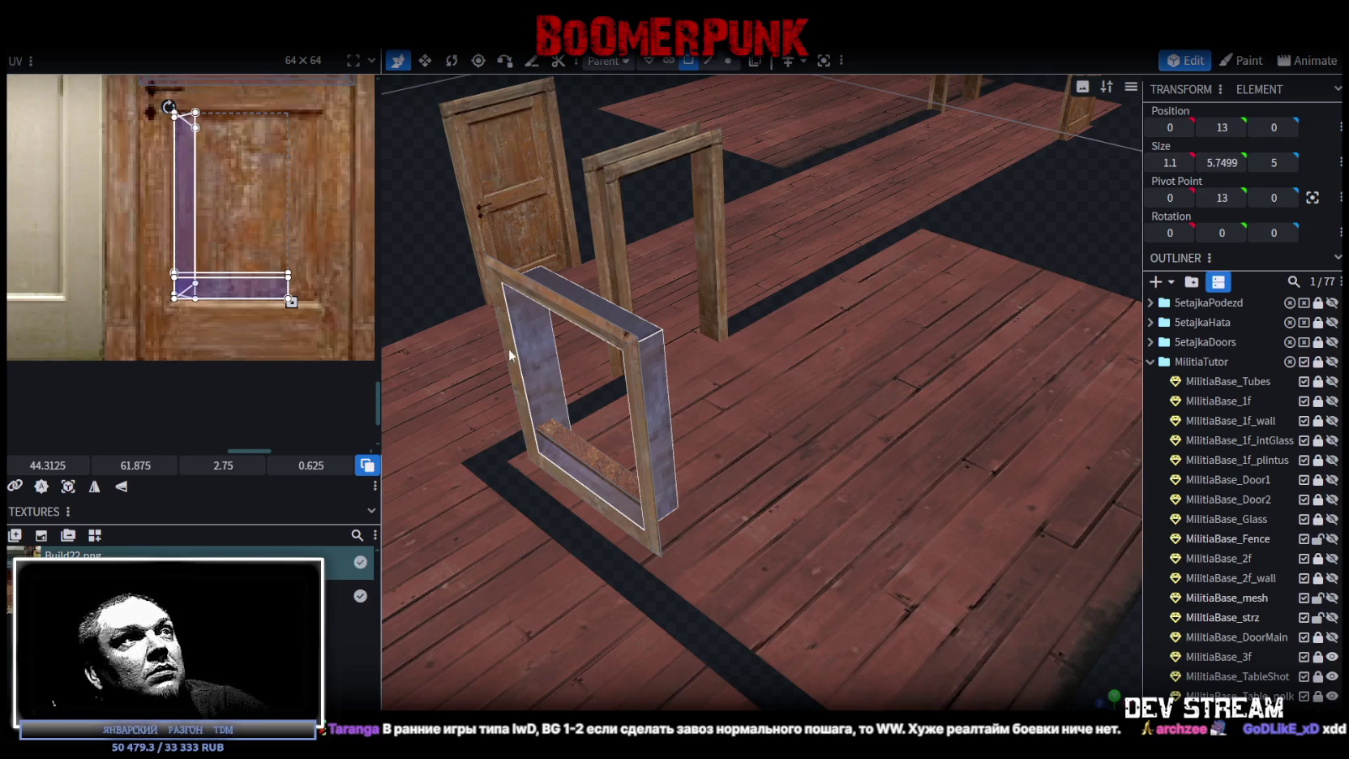
Bring the frame face-on at eye level and select its thin bottom crossbar.
scroll(540, 240, "down", 5)
left_click_drag(540, 240, 565, 237)
scroll(527, 229, "up", 8)
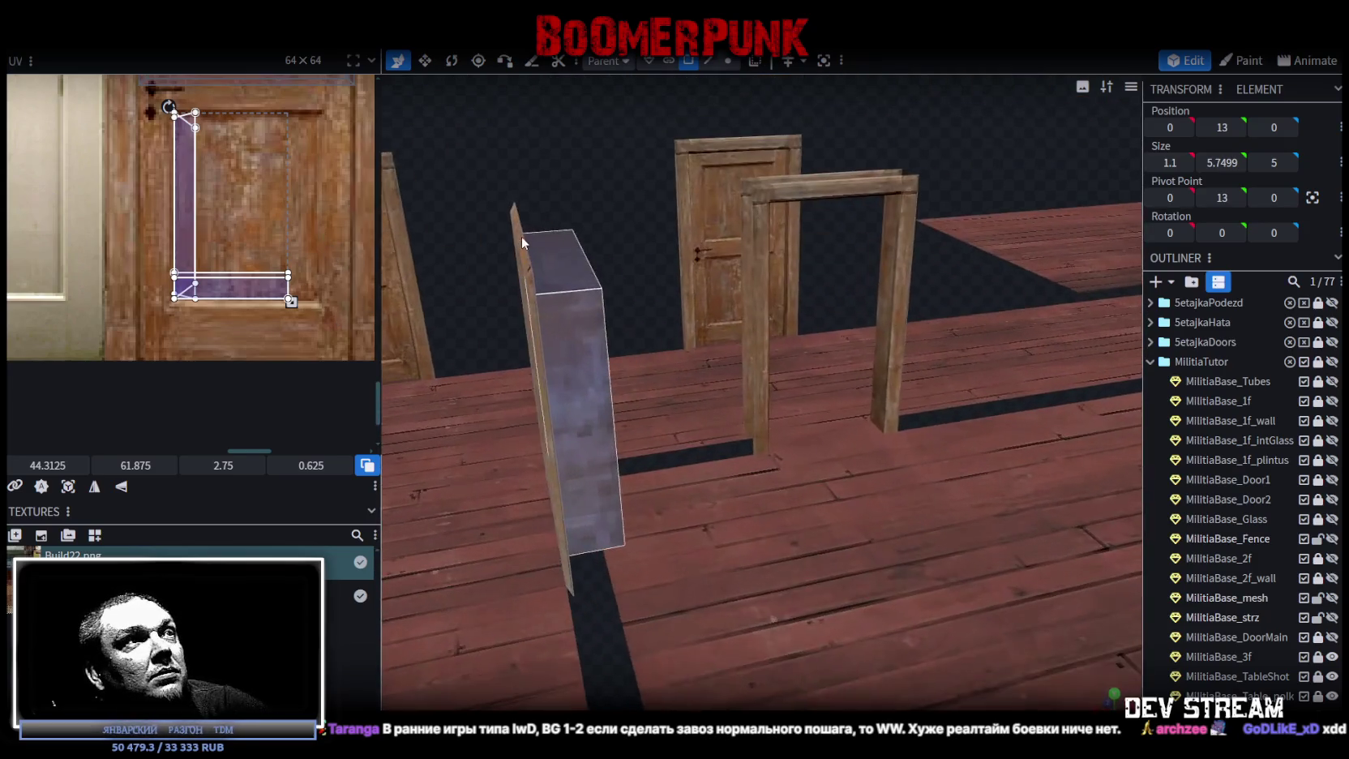
left_click(593, 383)
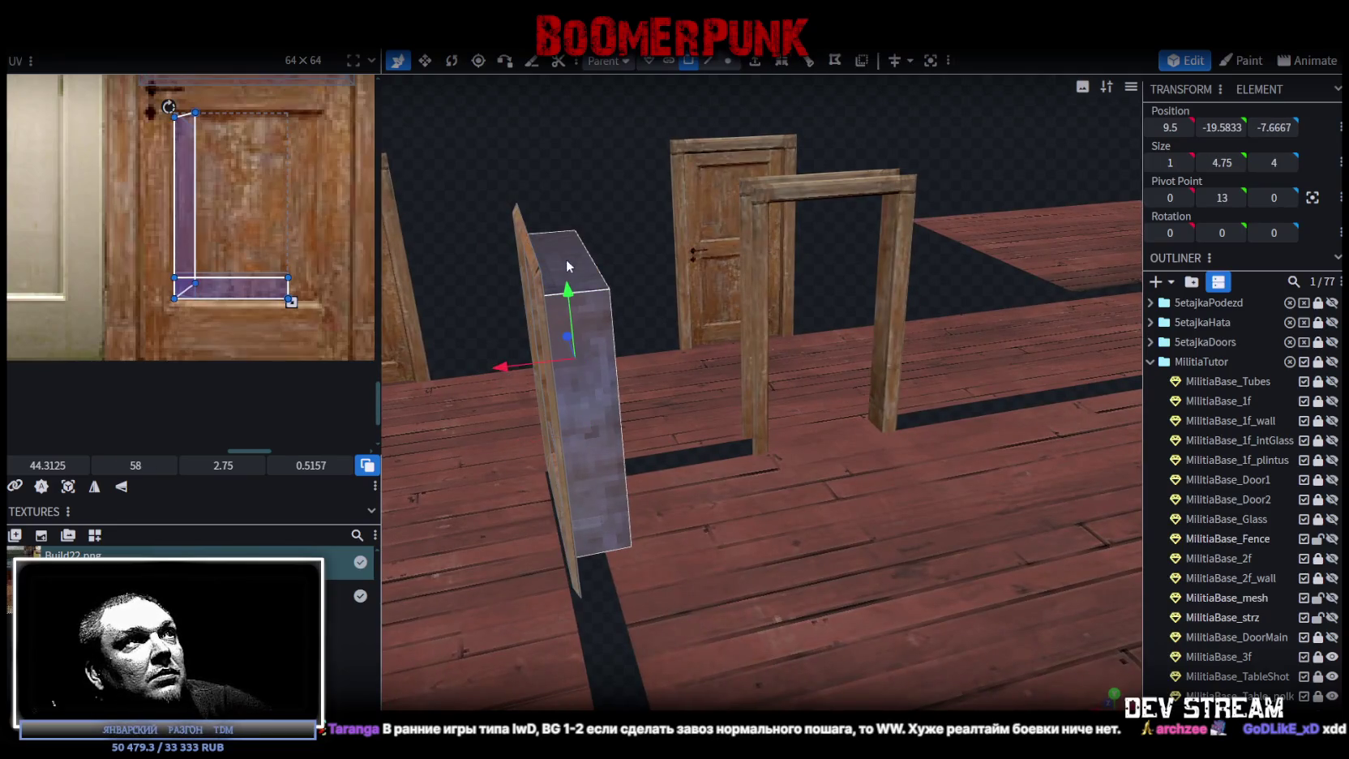
scroll(566, 258, "down", 5)
left_click_drag(646, 168, 860, 246)
scroll(860, 246, "up", 4)
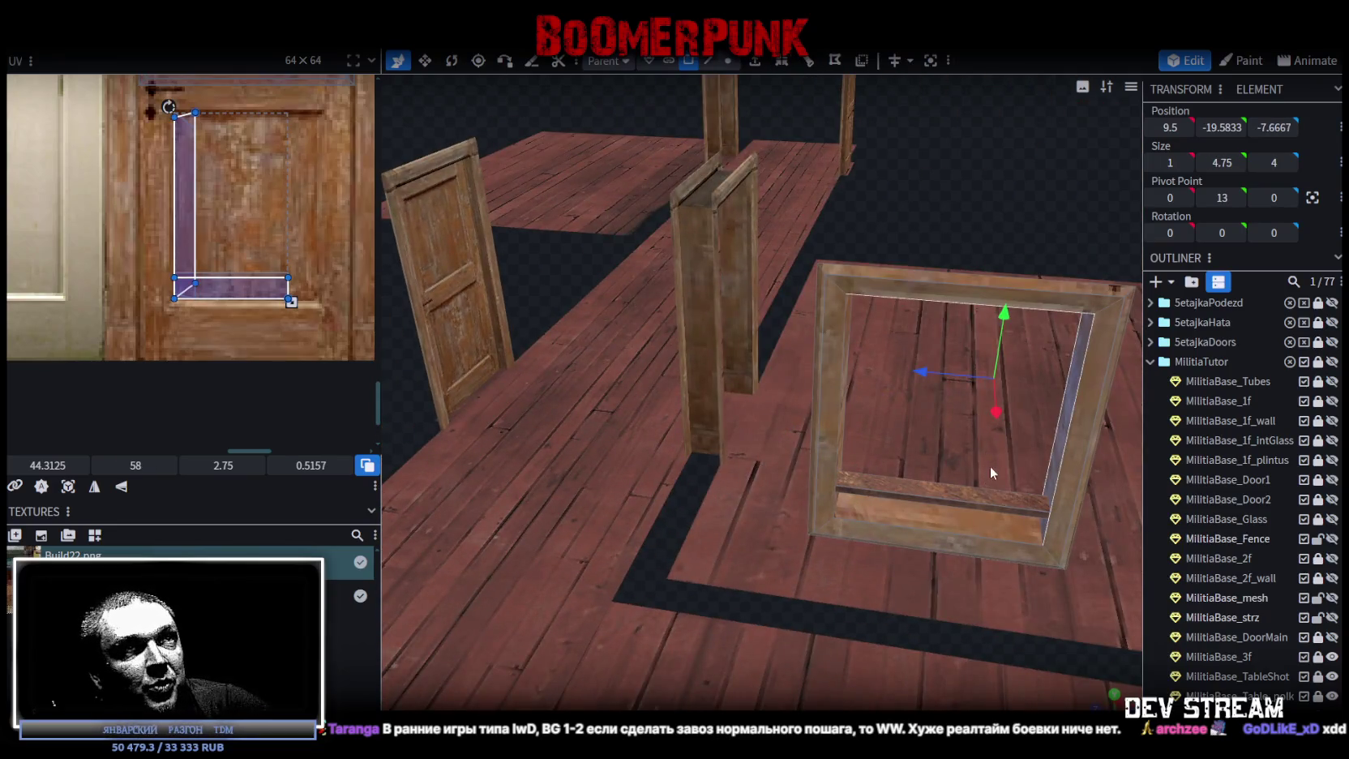
mouse_move(989, 466)
left_mouse_down()
mouse_move(1009, 372)
mouse_move(986, 259)
mouse_move(965, 239)
mouse_move(967, 253)
left_mouse_up()
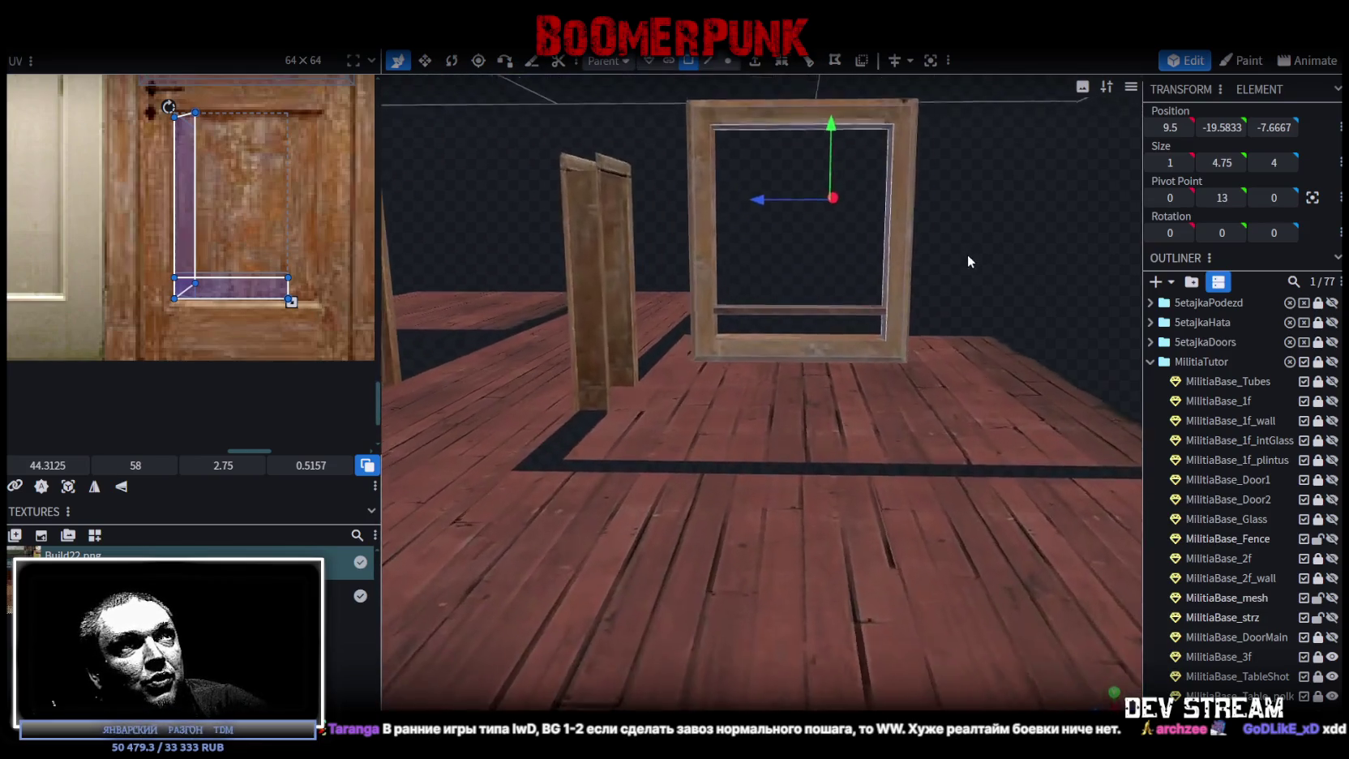
scroll(967, 254, "up", 1)
left_click(775, 296)
Place the crossbar face's UV on the brown door texture, rotated 90° and mirrored.
scroll(257, 313, "down", 2)
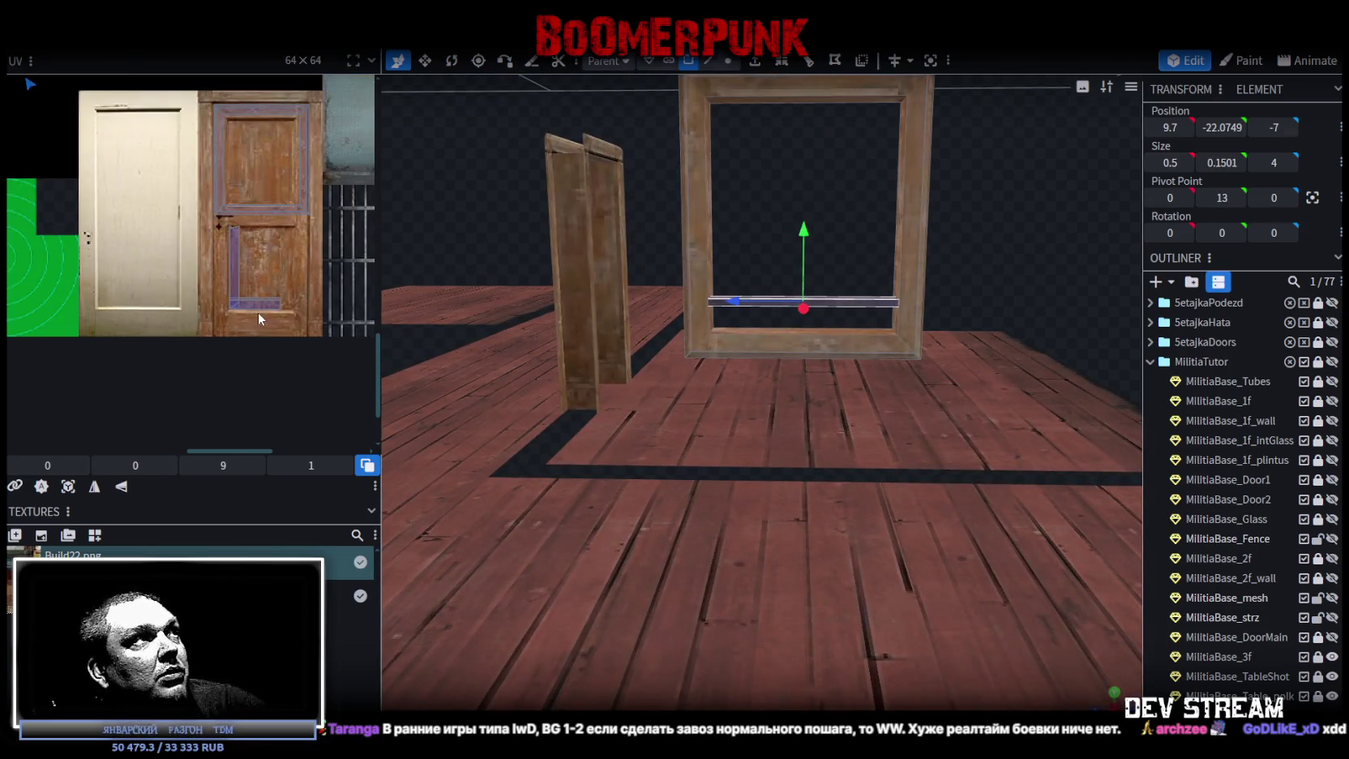
scroll(287, 430, "down", 2)
scroll(255, 373, "up", 3)
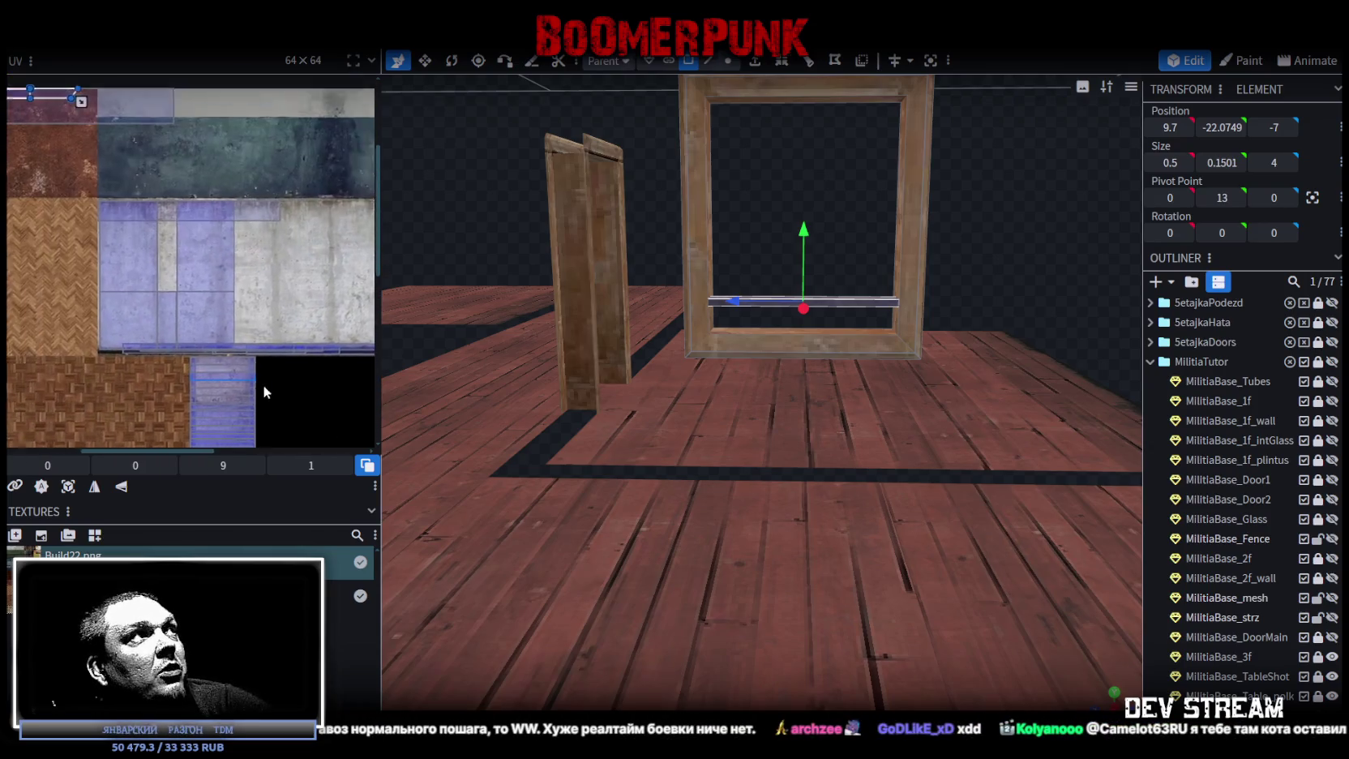
left_click_drag(65, 106, 324, 417)
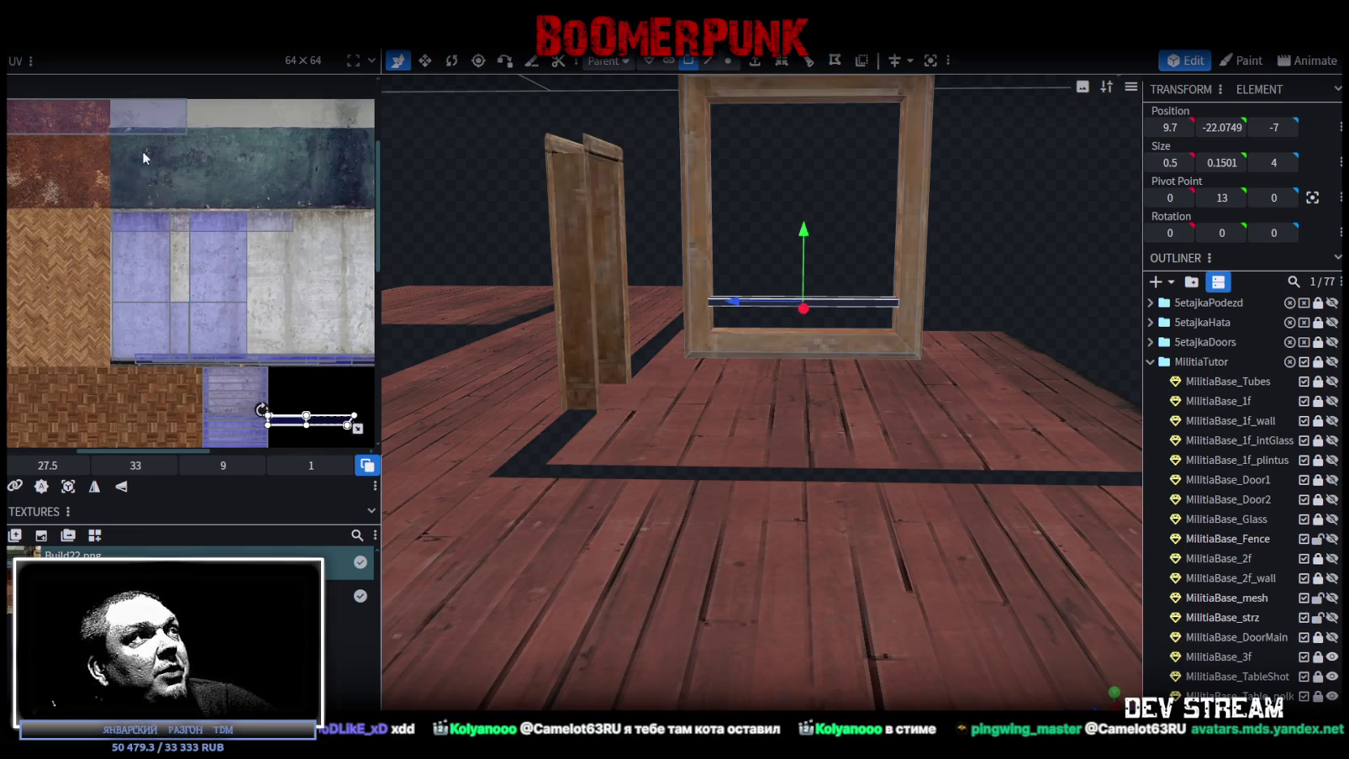
scroll(269, 289, "down", 2)
scroll(65, 169, "up", 2)
left_click_drag(65, 169, 208, 355)
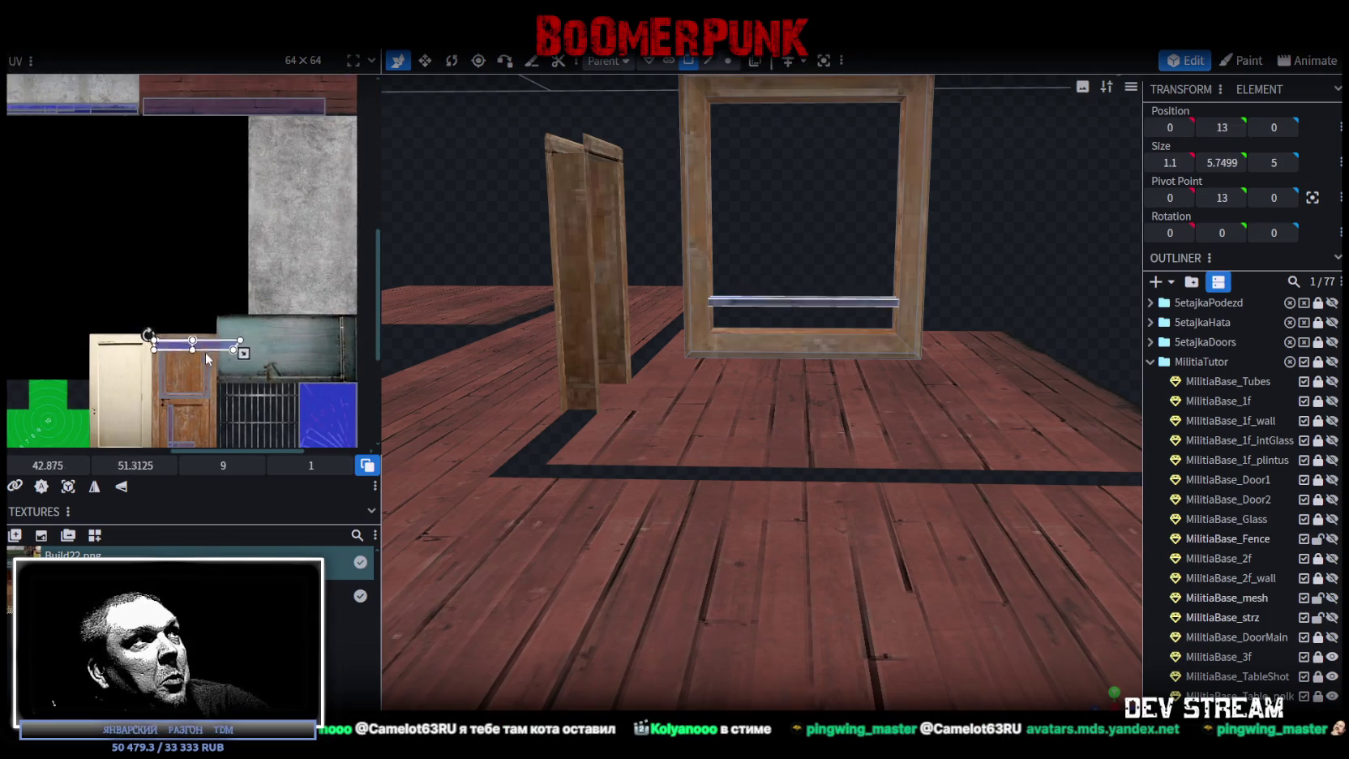
scroll(208, 354, "up", 3)
left_click_drag(207, 193, 259, 219)
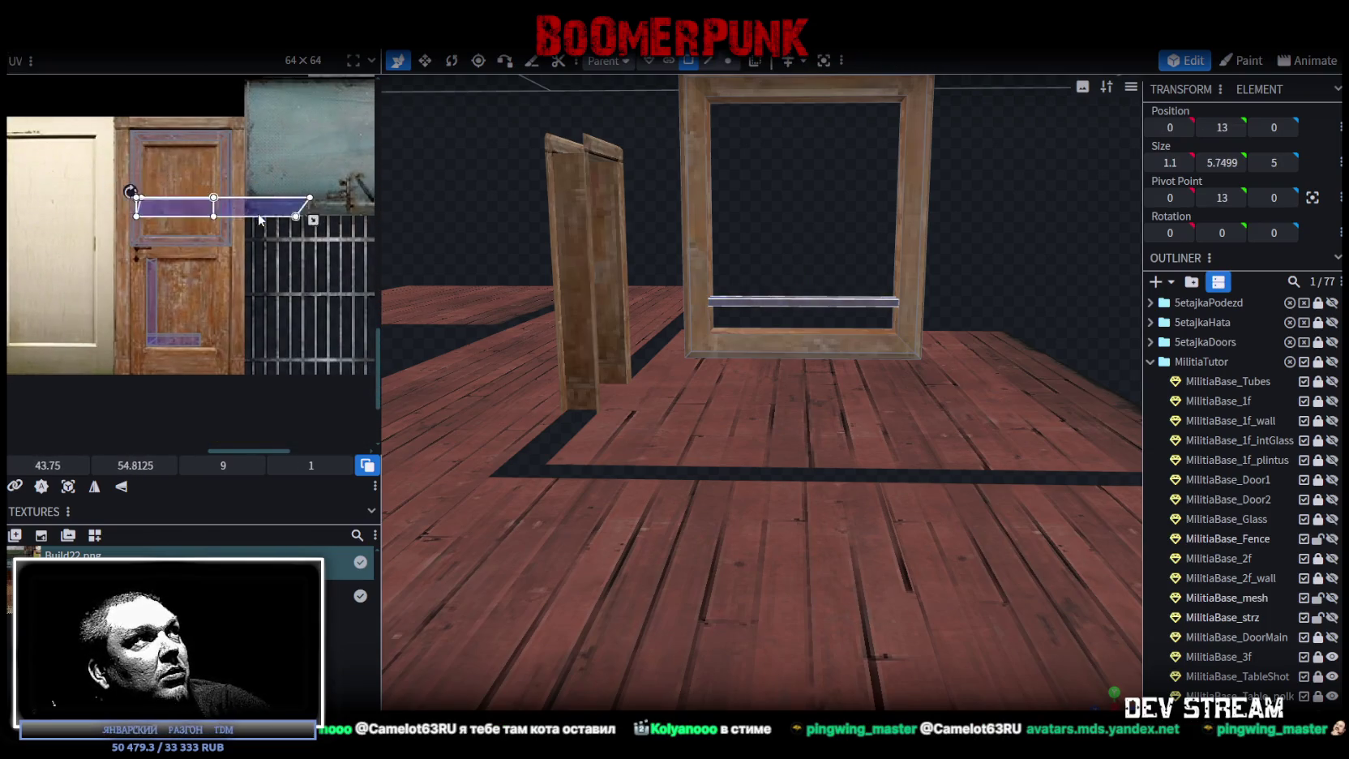
right_click(259, 219)
left_click(321, 486)
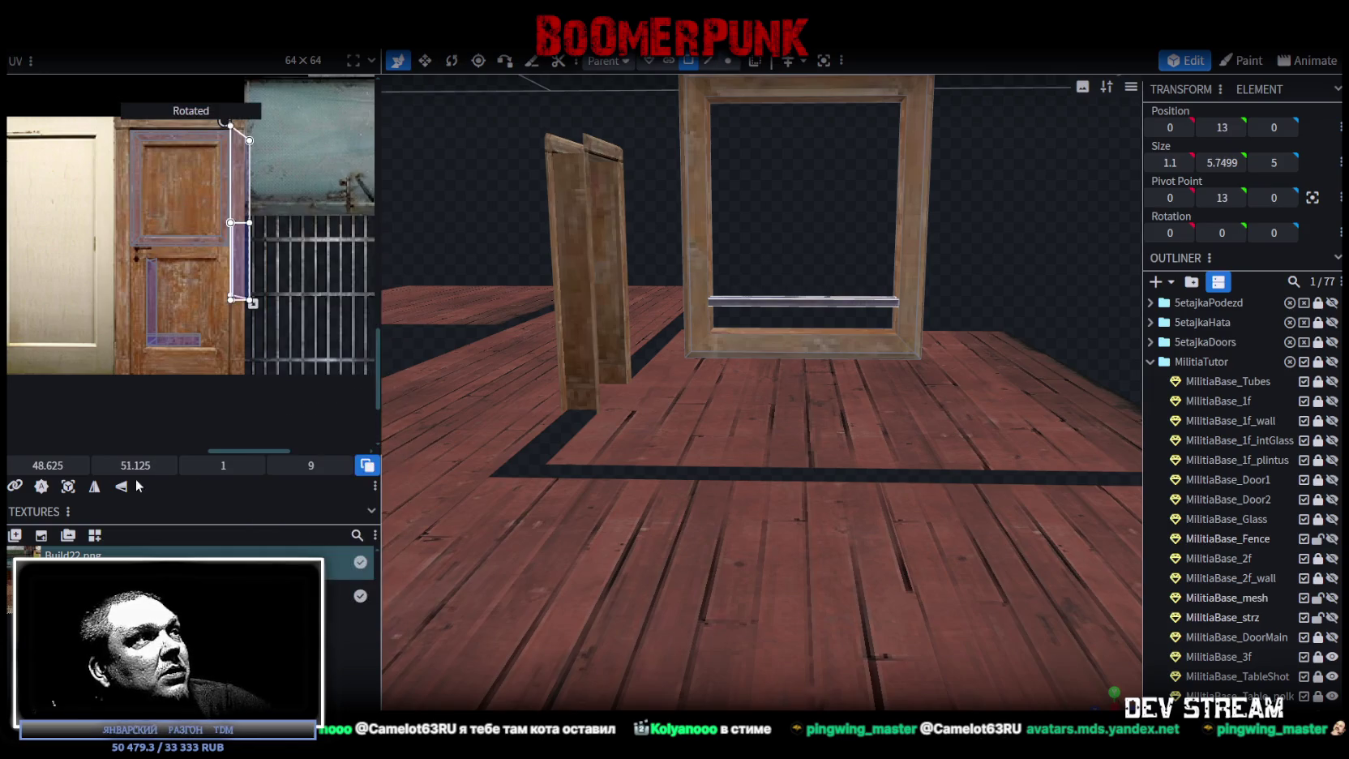
left_click(94, 487)
Resize the UV to a narrow 0.625×5.625 strip along the door's edge.
left_click_drag(244, 276, 242, 297)
scroll(259, 356, "up", 2)
left_click_drag(250, 351, 236, 335)
mouse_move(227, 165)
left_mouse_down()
mouse_move(234, 283)
mouse_move(214, 270)
left_mouse_up()
scroll(232, 283, "up", 3)
scroll(215, 270, "down", 1)
left_click_drag(246, 323, 254, 397)
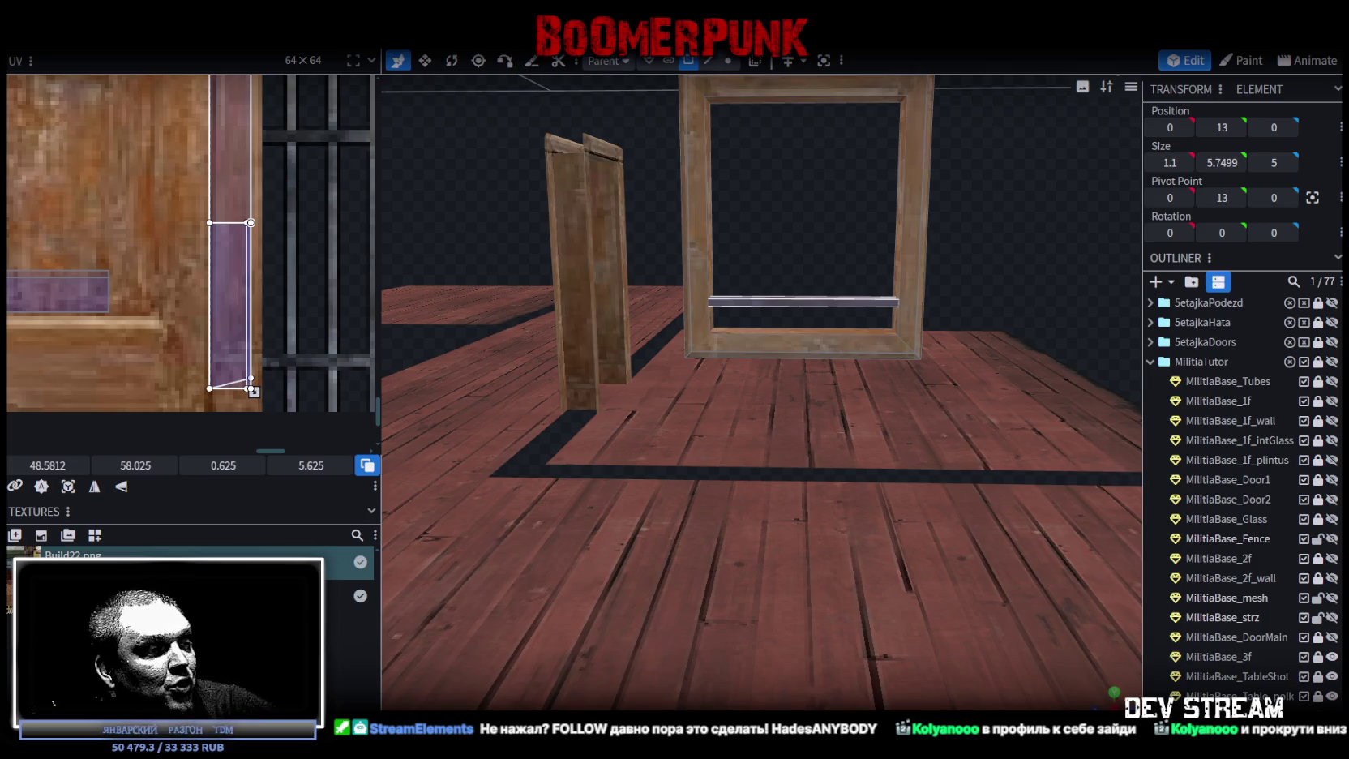
key("alt+Tab")
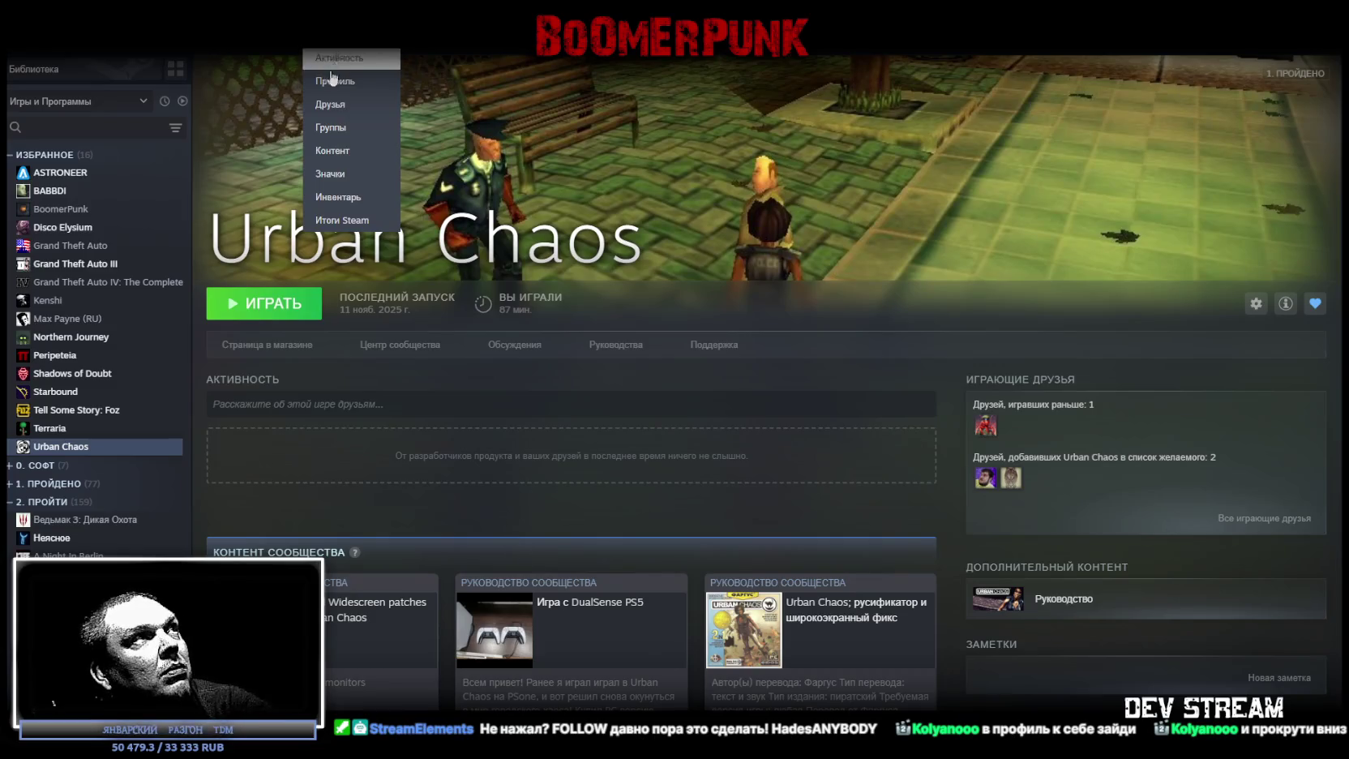
Open the Steam profile page, briefly checking back on Blockbench.
left_click(333, 81)
key("alt+Tab")
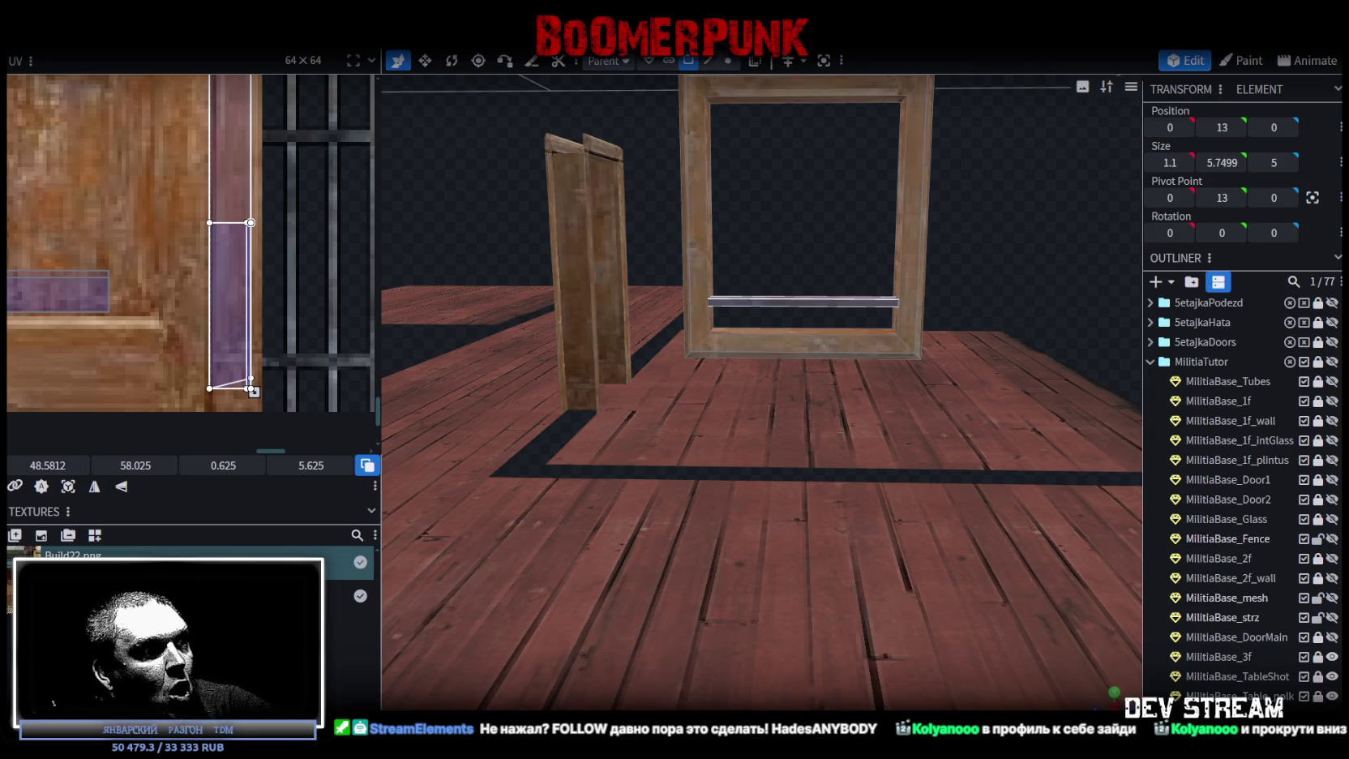
key("alt+Tab")
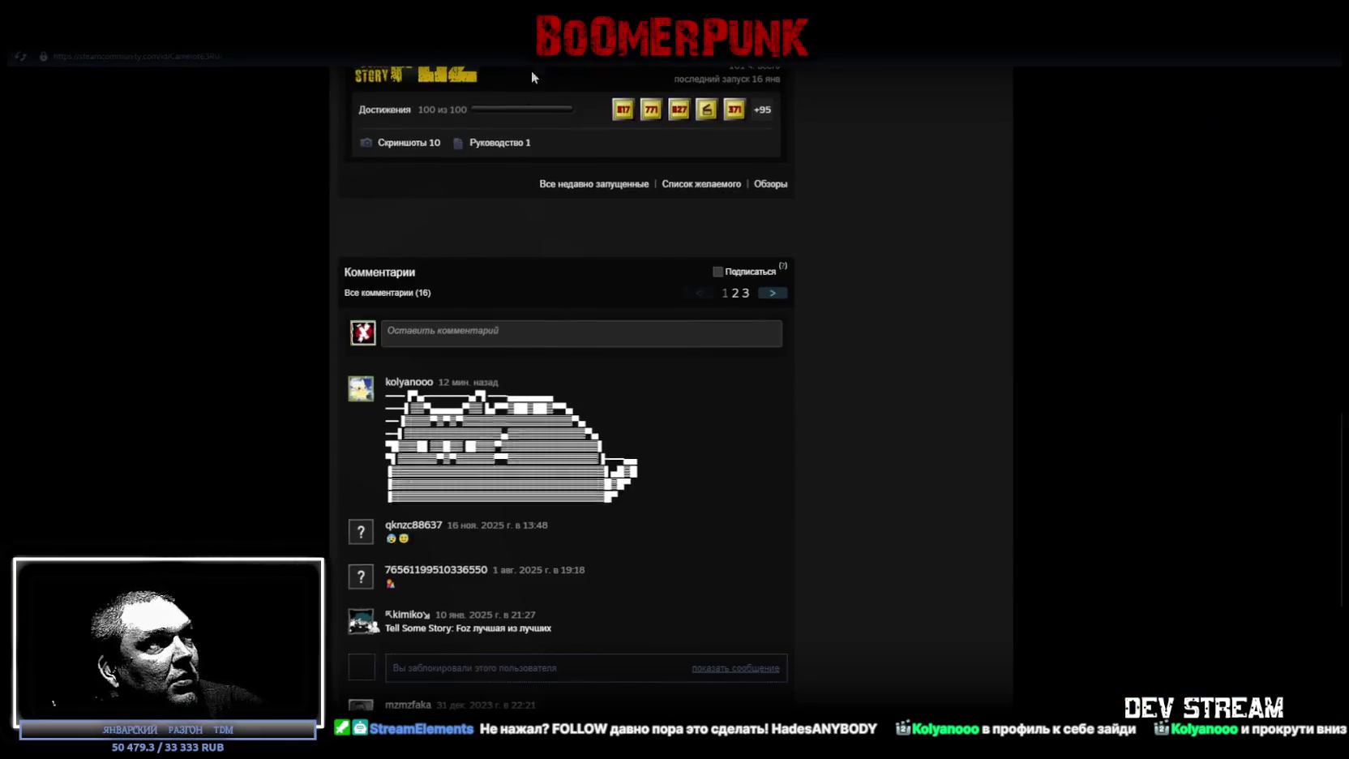
Browse the profile comments, selecting then deselecting the ASCII-art comment text.
mouse_move(626, 495)
left_mouse_down()
mouse_move(379, 388)
mouse_move(381, 403)
left_mouse_up()
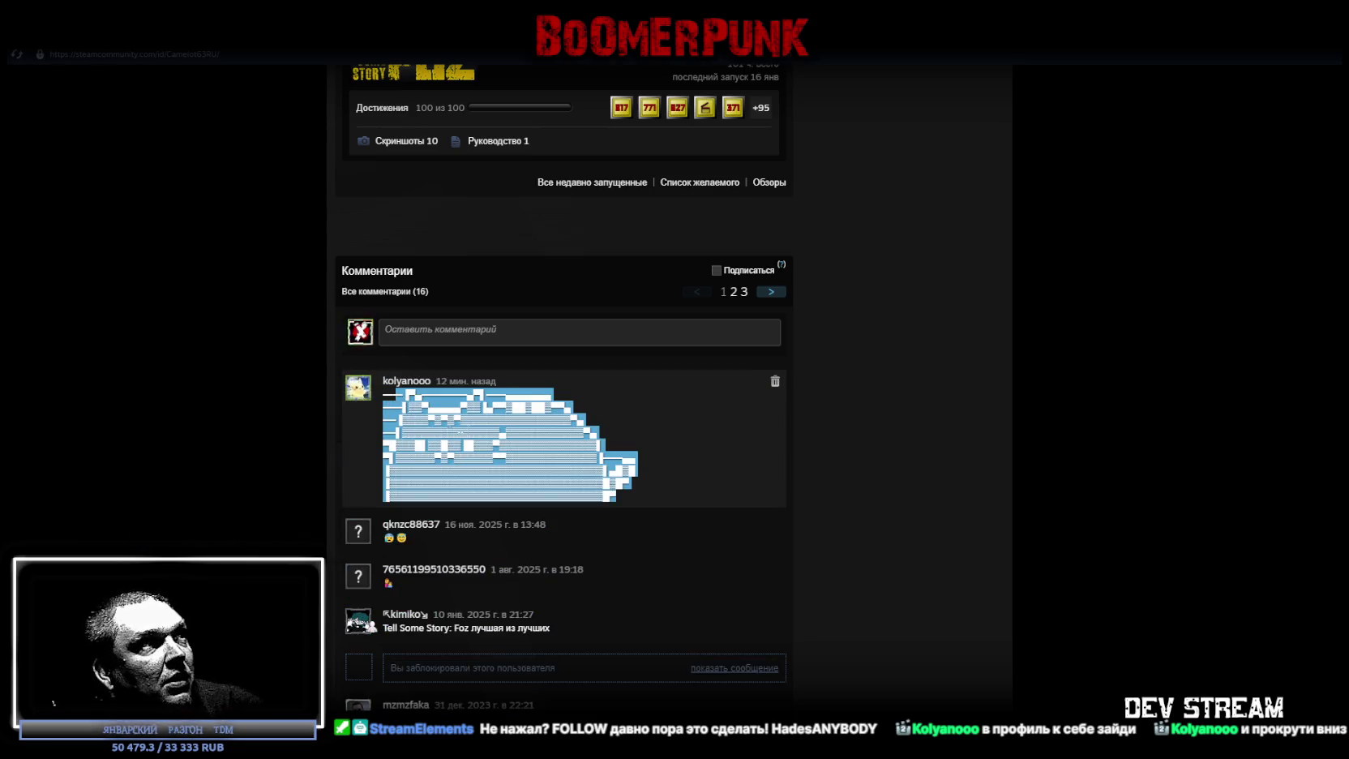
left_click(378, 399)
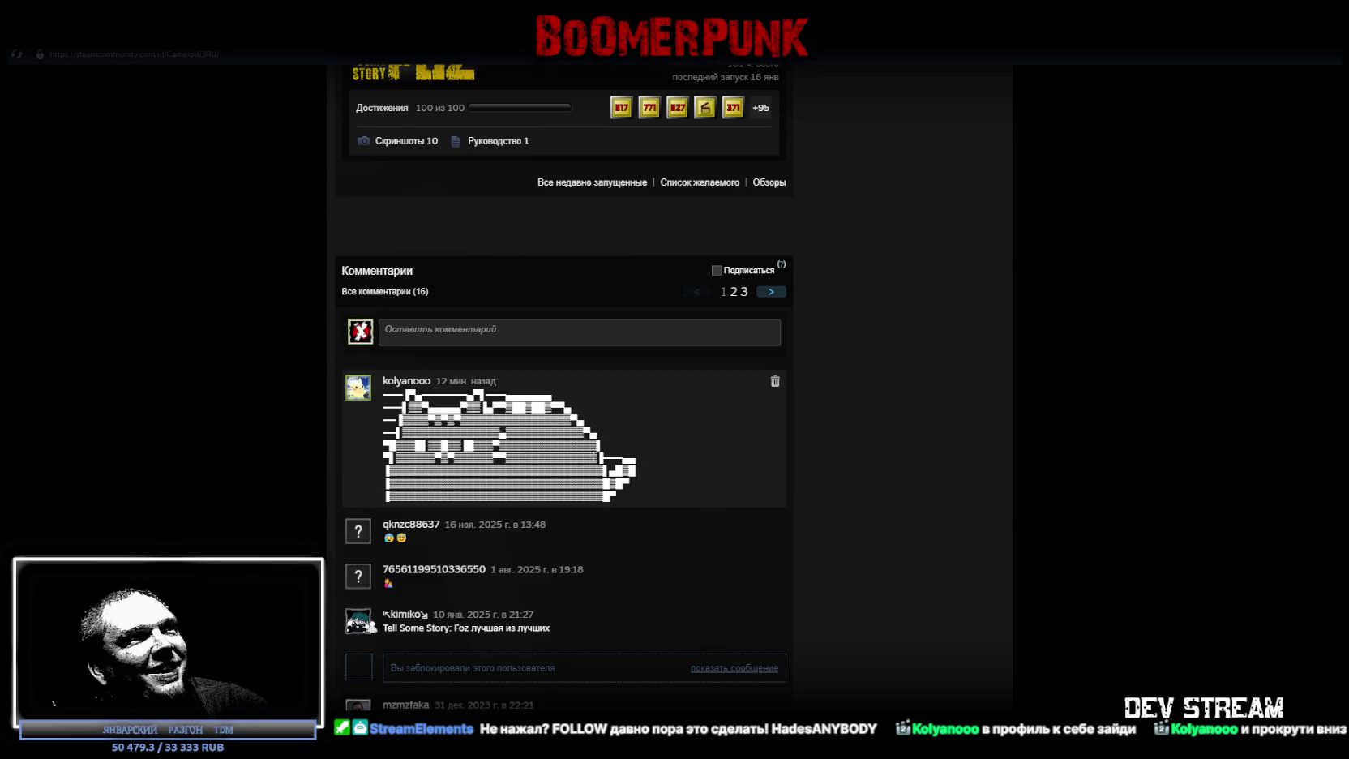
scroll(516, 469, "down", 2)
scroll(516, 466, "down", 3)
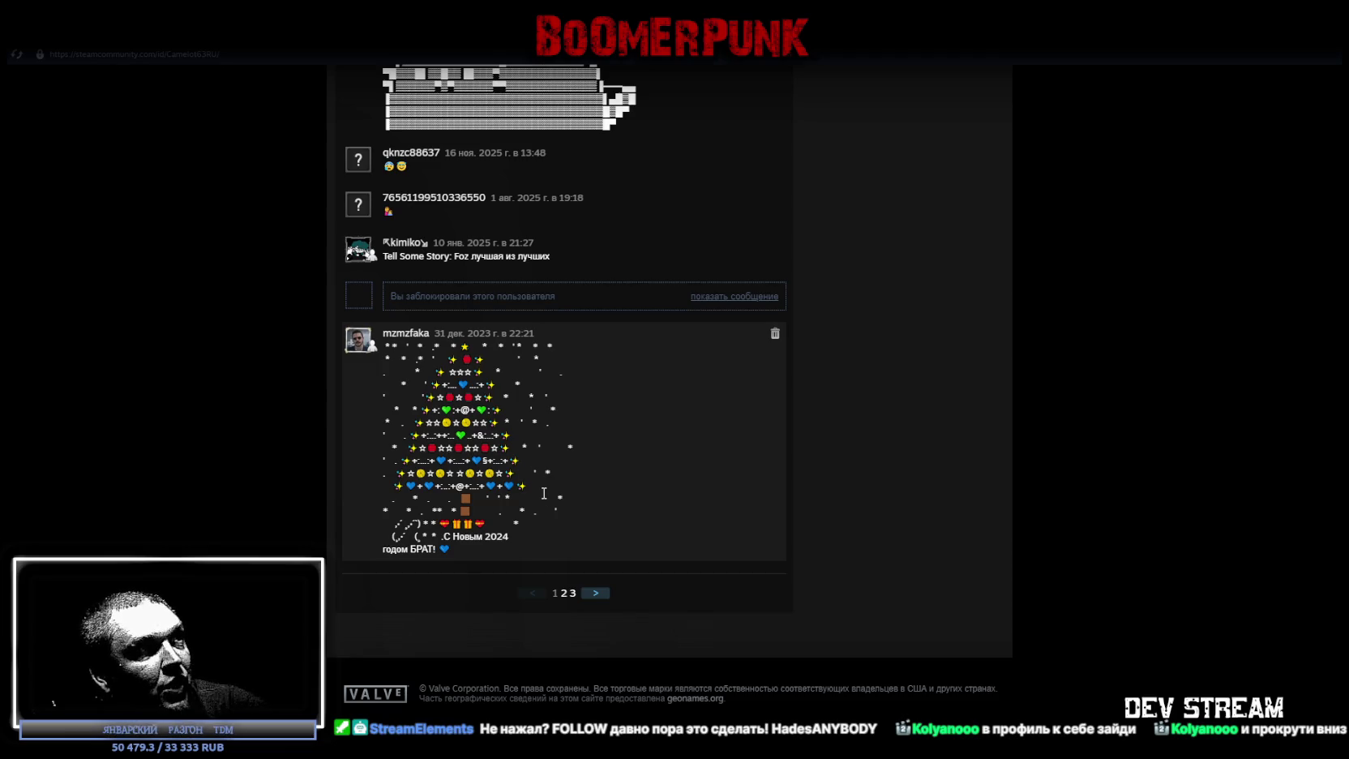
scroll(562, 496, "up", 2)
scroll(563, 496, "up", 5)
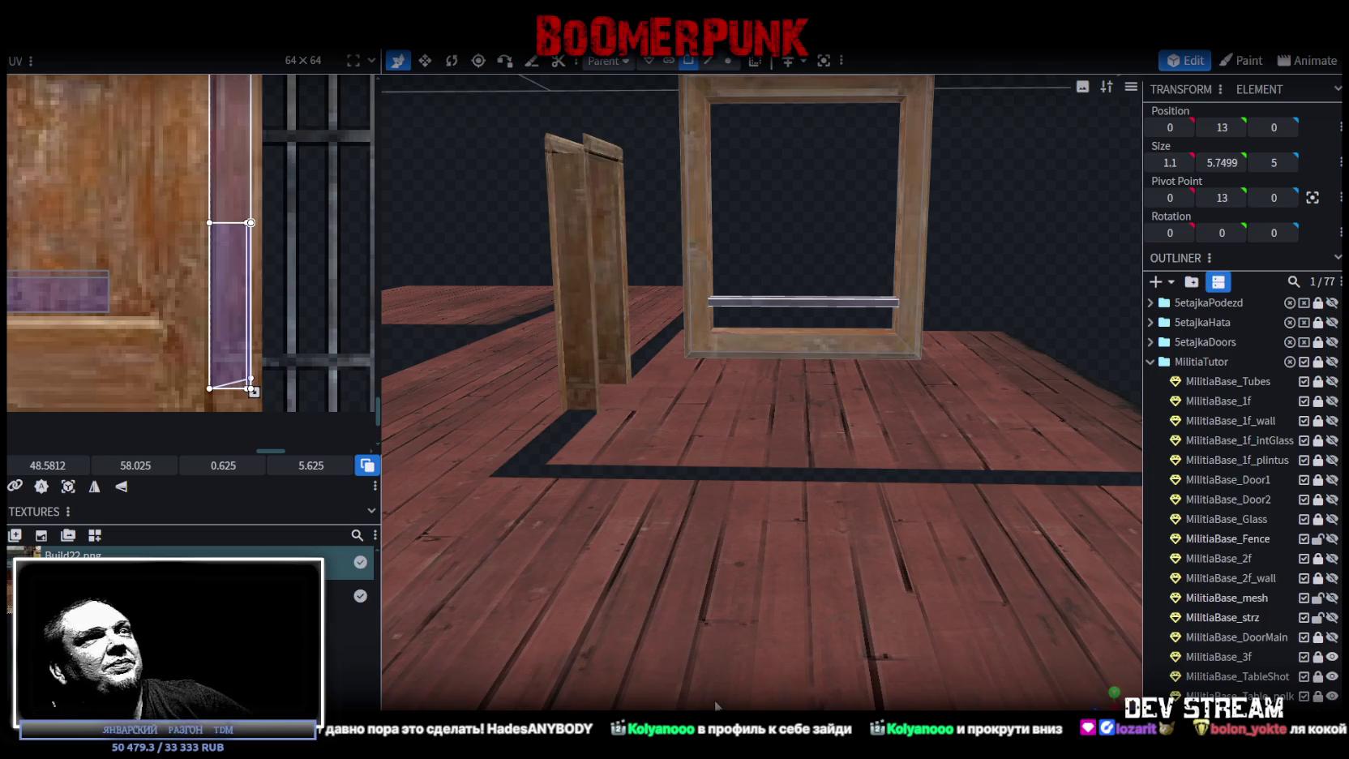
Switch to top view and project the face's UV from view.
scroll(727, 640, "down", 3)
mouse_move(1017, 268)
left_mouse_down()
mouse_move(685, 270)
mouse_move(577, 253)
mouse_move(913, 289)
left_mouse_up()
scroll(928, 300, "up", 2)
scroll(928, 300, "down", 2)
scroll(327, 251, "down", 3)
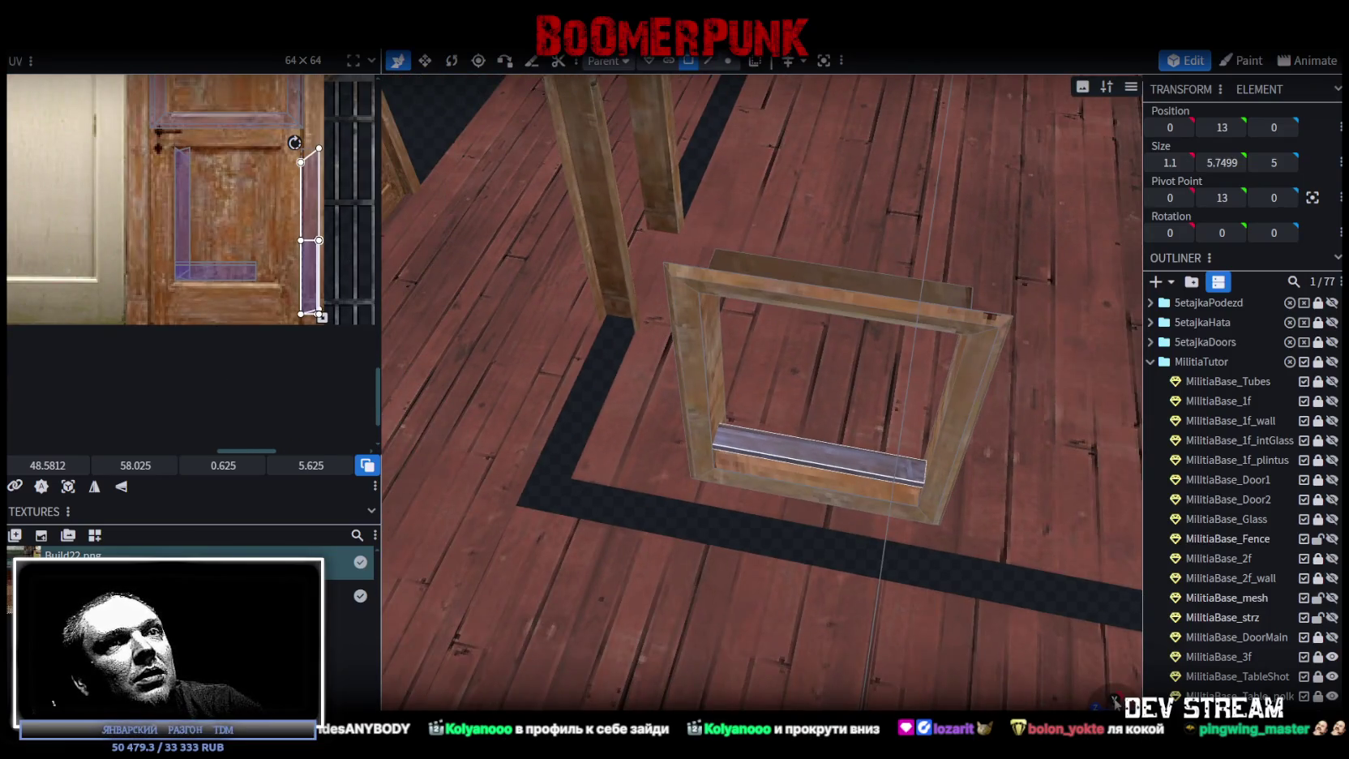
left_click(1113, 698)
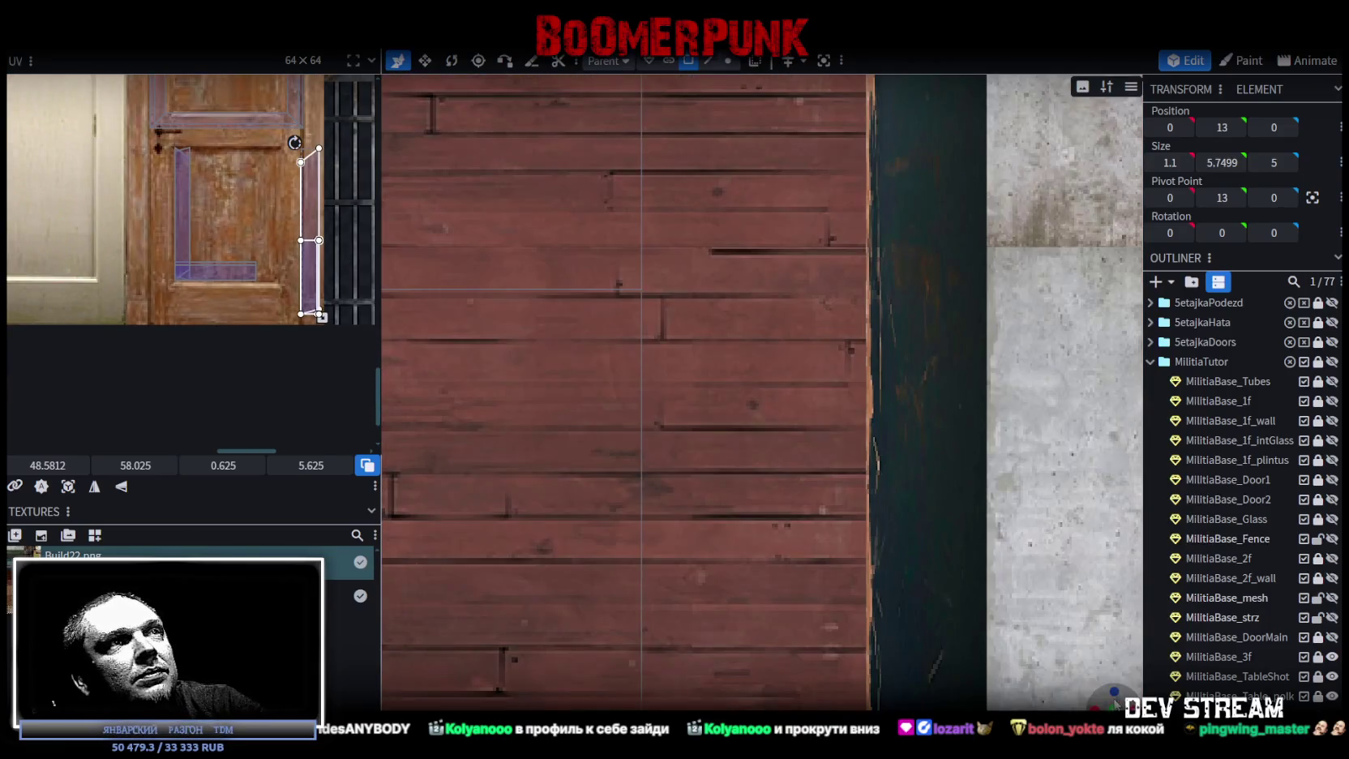
scroll(266, 330, "down", 3)
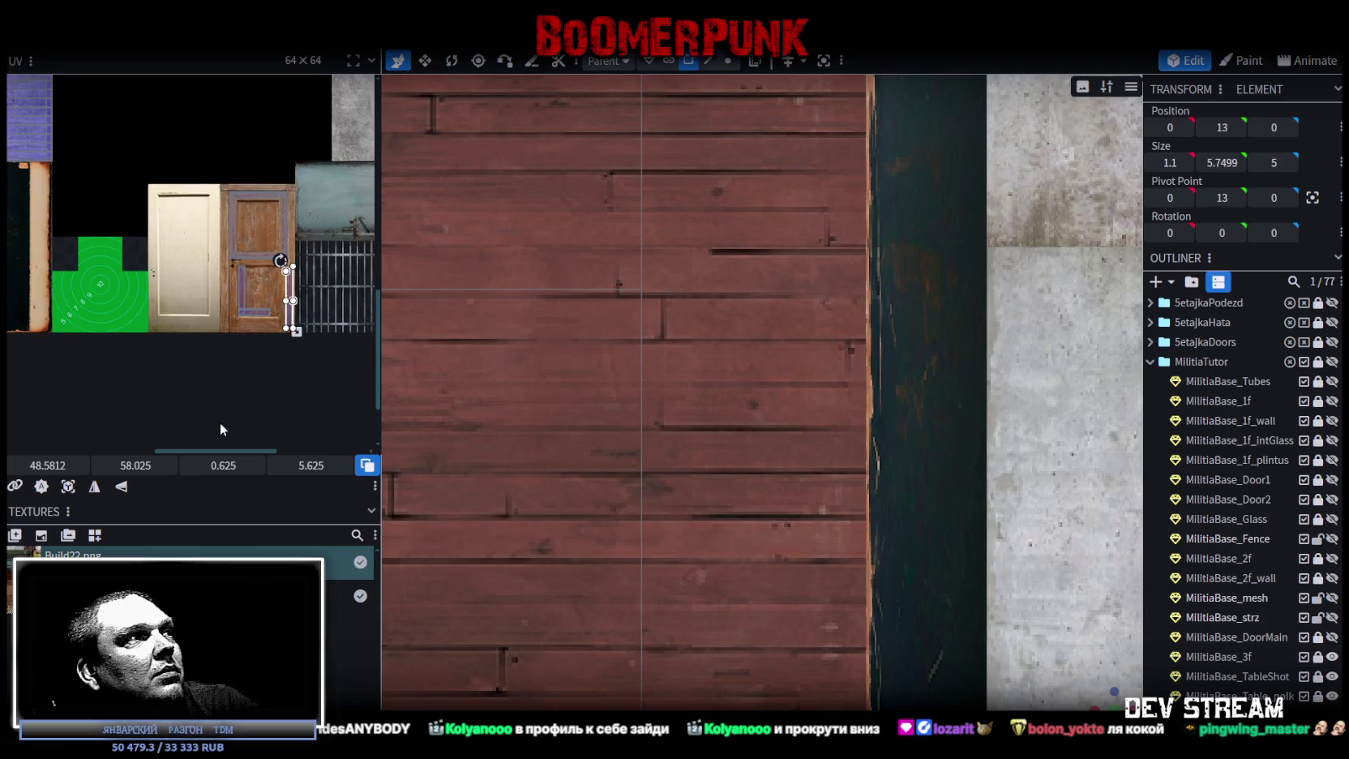
scroll(932, 557, "down", 5)
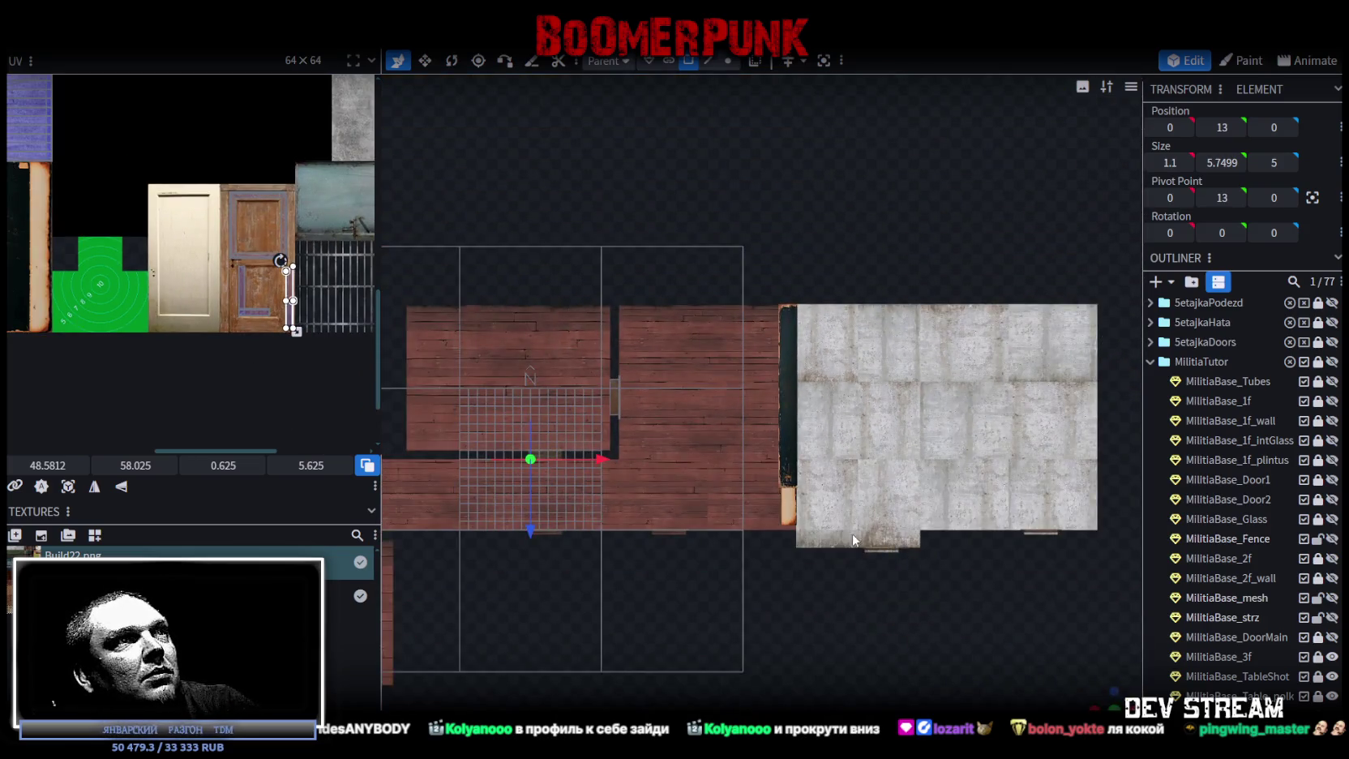
left_click(68, 486)
Move the projected UV island onto the door texture's right panel.
left_click_drag(140, 150, 207, 216)
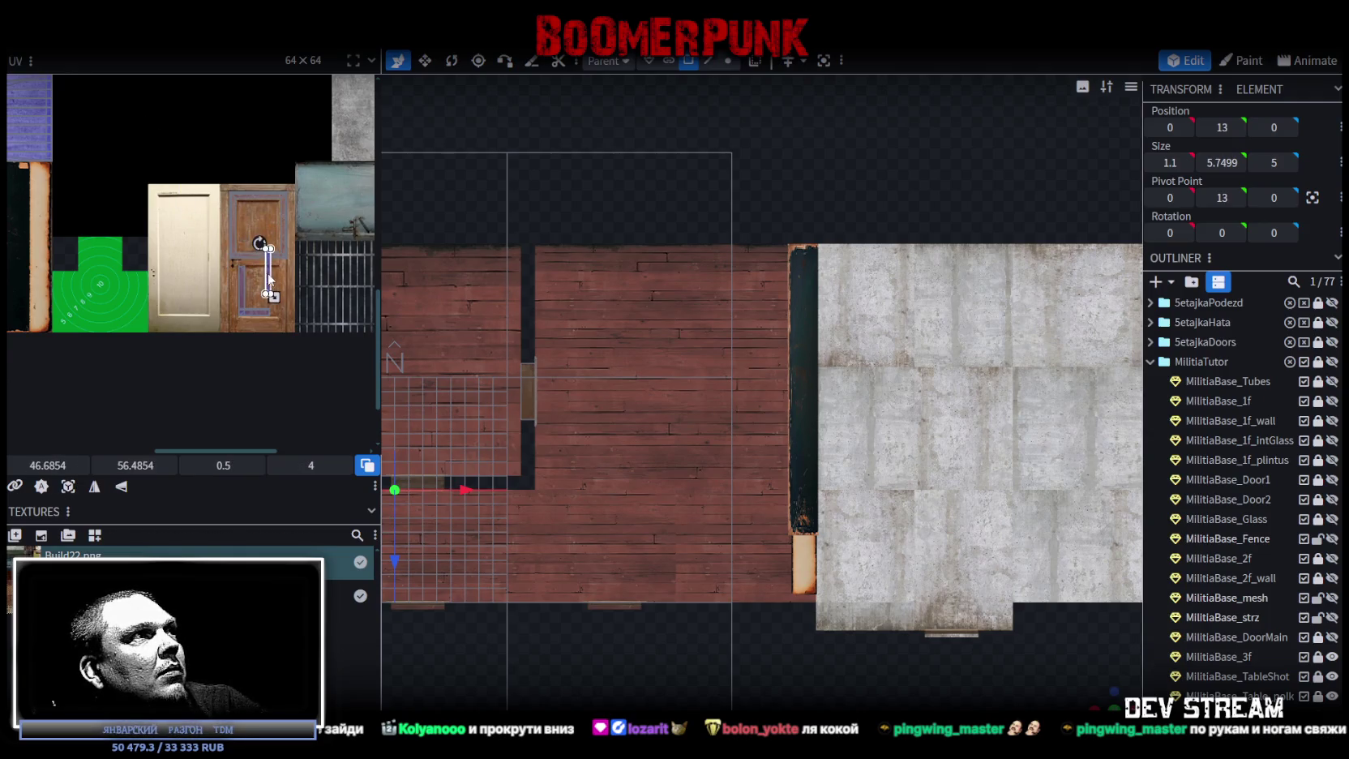
scroll(276, 284, "up", 3)
scroll(276, 283, "up", 2)
mouse_move(228, 284)
left_mouse_down()
mouse_move(298, 320)
mouse_move(272, 328)
mouse_move(306, 324)
mouse_move(283, 330)
left_mouse_up()
scroll(300, 325, "up", 2)
scroll(304, 345, "down", 3)
scroll(761, 407, "down", 2)
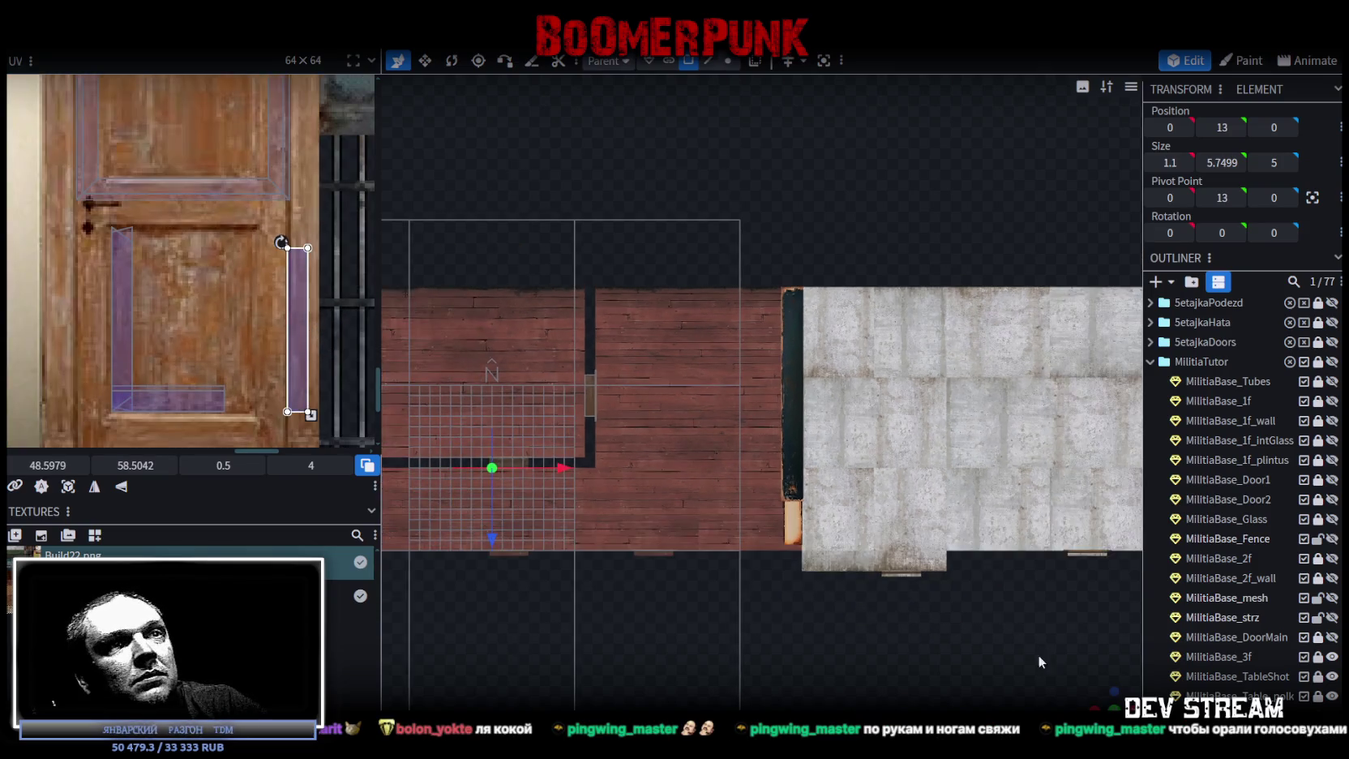
Return to perspective, pick the glass strip, then select a bottom-rail edge in edge mode.
mouse_move(1104, 702)
left_mouse_down()
mouse_move(639, 588)
mouse_move(593, 633)
left_mouse_up()
scroll(599, 632, "up", 6)
mouse_move(679, 582)
left_mouse_down()
mouse_move(877, 490)
mouse_move(965, 299)
left_mouse_up()
mouse_move(735, 457)
left_mouse_down()
mouse_move(932, 365)
mouse_move(1074, 271)
mouse_move(913, 262)
mouse_move(892, 234)
mouse_move(861, 251)
mouse_move(849, 223)
mouse_move(891, 223)
mouse_move(807, 211)
mouse_move(666, 249)
mouse_move(677, 235)
left_mouse_up()
scroll(850, 223, "up", 3)
left_click(708, 61)
left_click(870, 490)
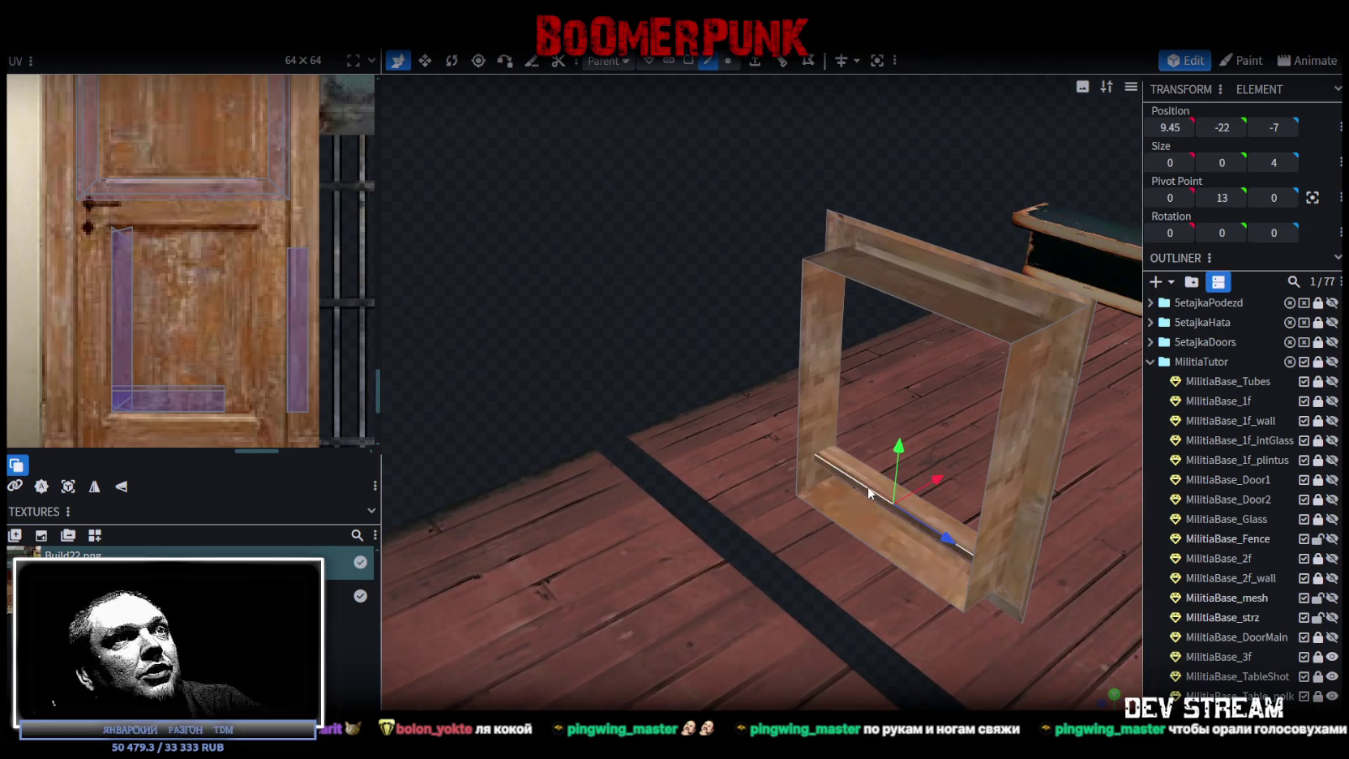
left_click_drag(714, 154, 624, 190)
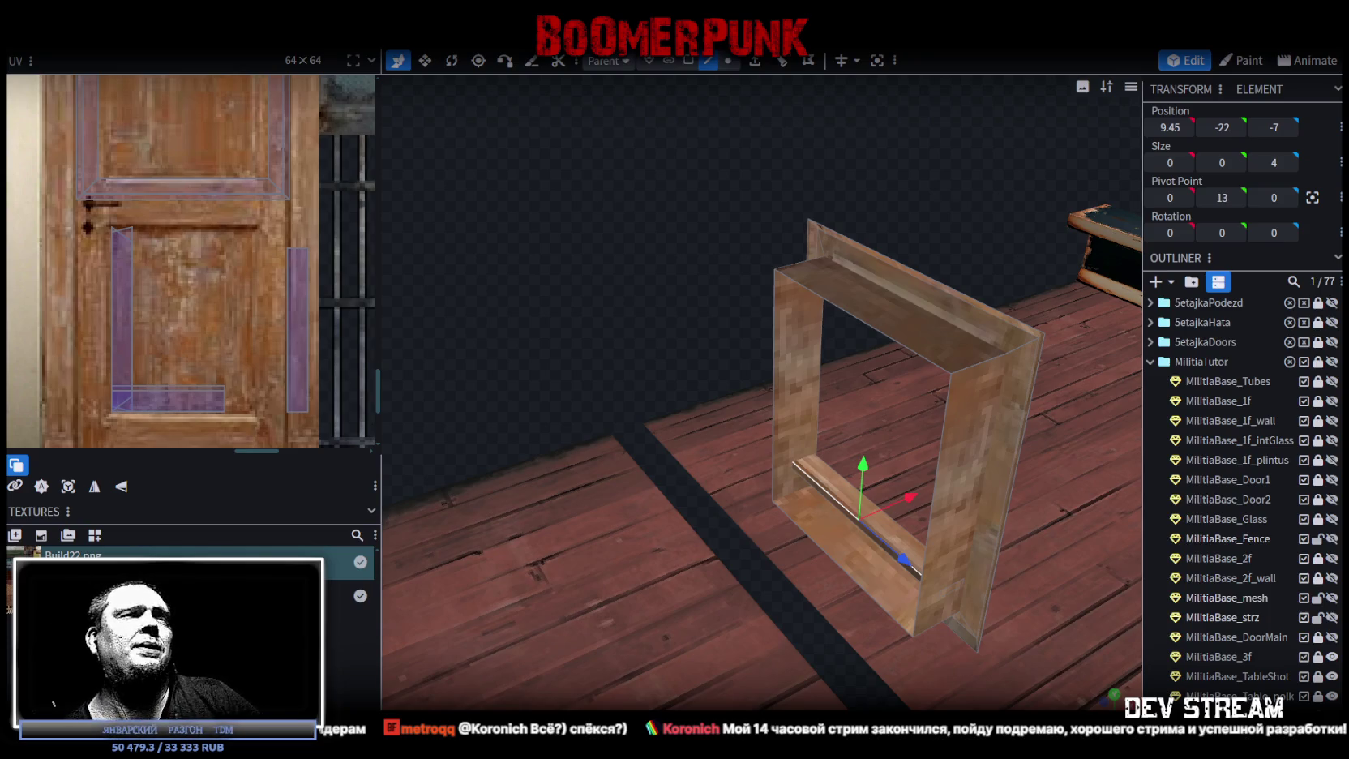
mouse_move(739, 491)
left_mouse_down()
mouse_move(646, 312)
mouse_move(674, 321)
mouse_move(612, 293)
mouse_move(782, 349)
mouse_move(878, 323)
left_mouse_up()
Zoom out and select the frame's main cube and horizontal bar cube.
scroll(881, 323, "up", 5)
left_click(746, 437)
left_click(662, 462)
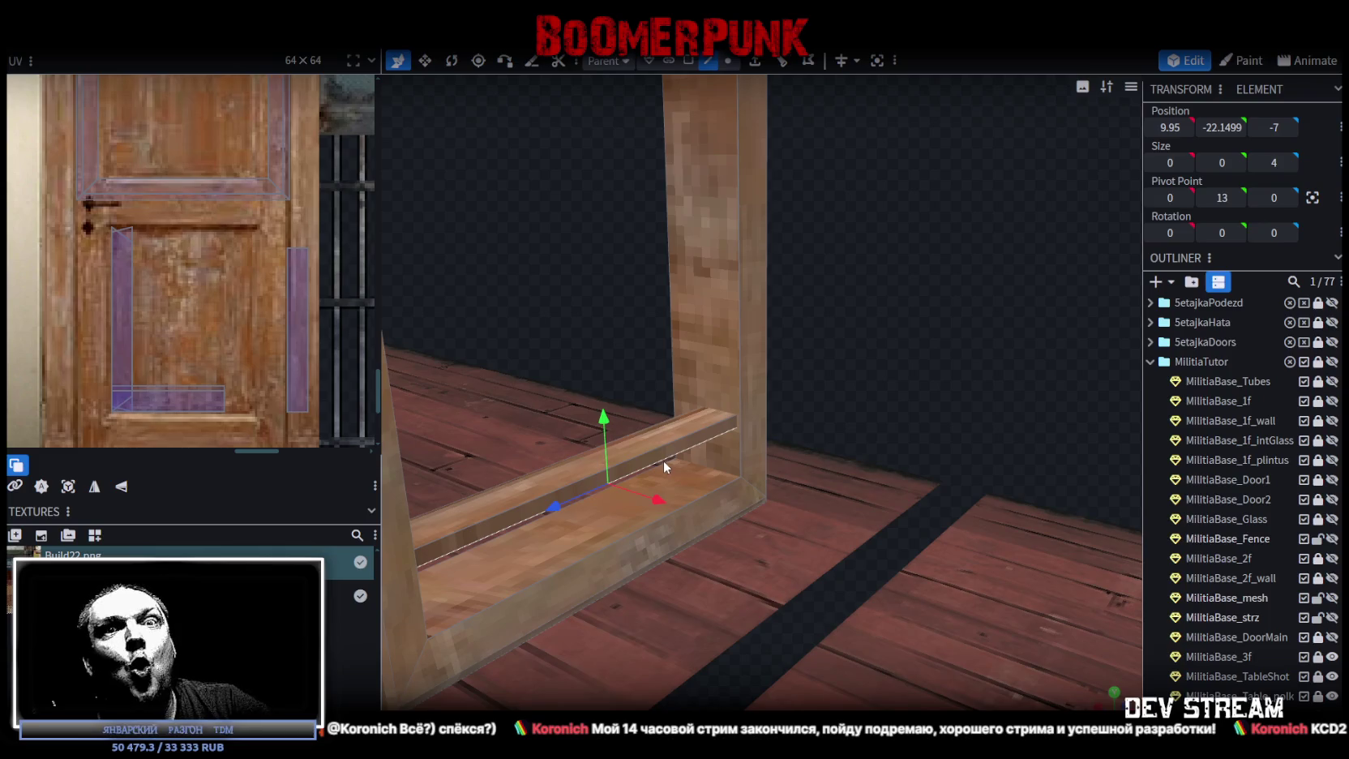
scroll(663, 461, "down", 5)
left_click_drag(938, 321, 946, 333)
scroll(698, 429, "up", 5)
left_click(727, 457)
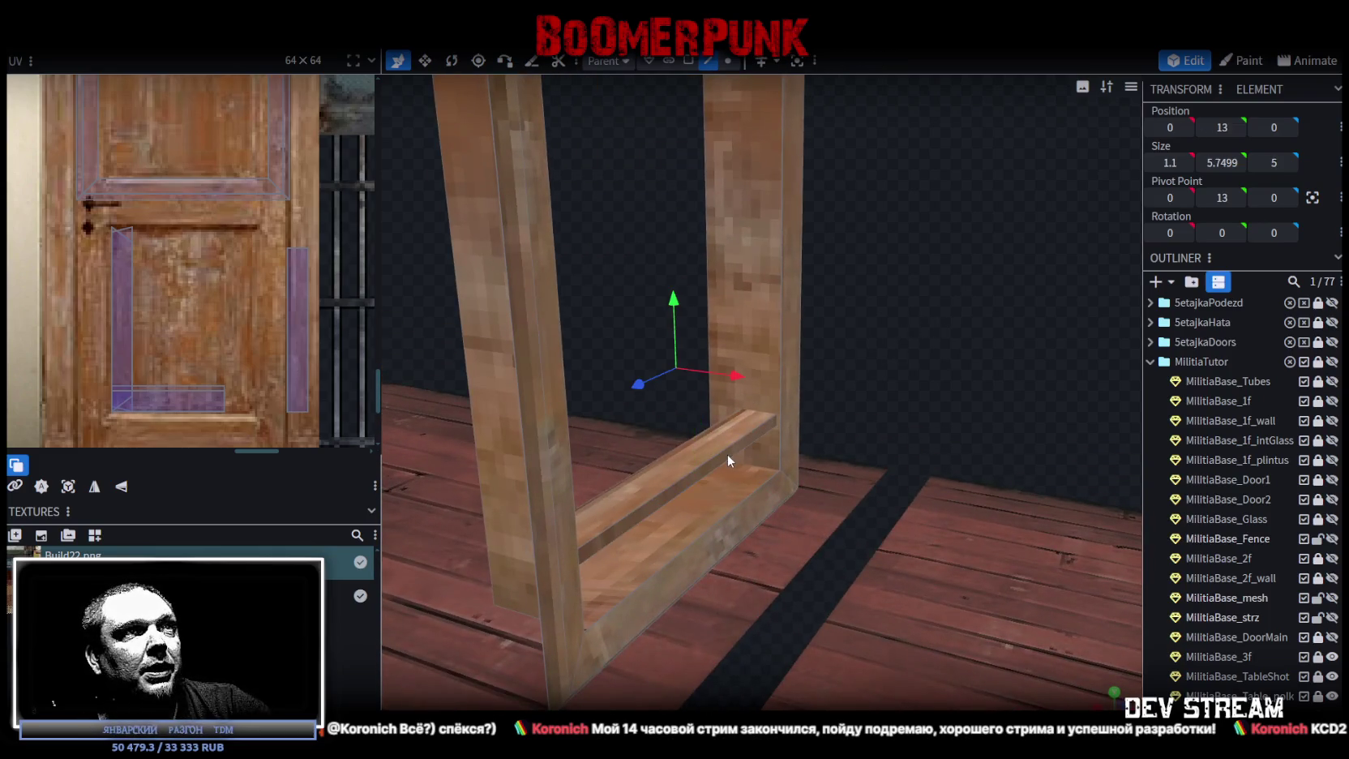
In face mode, pick a strip on the bar and orbit to face the bottom rail.
left_click(689, 60)
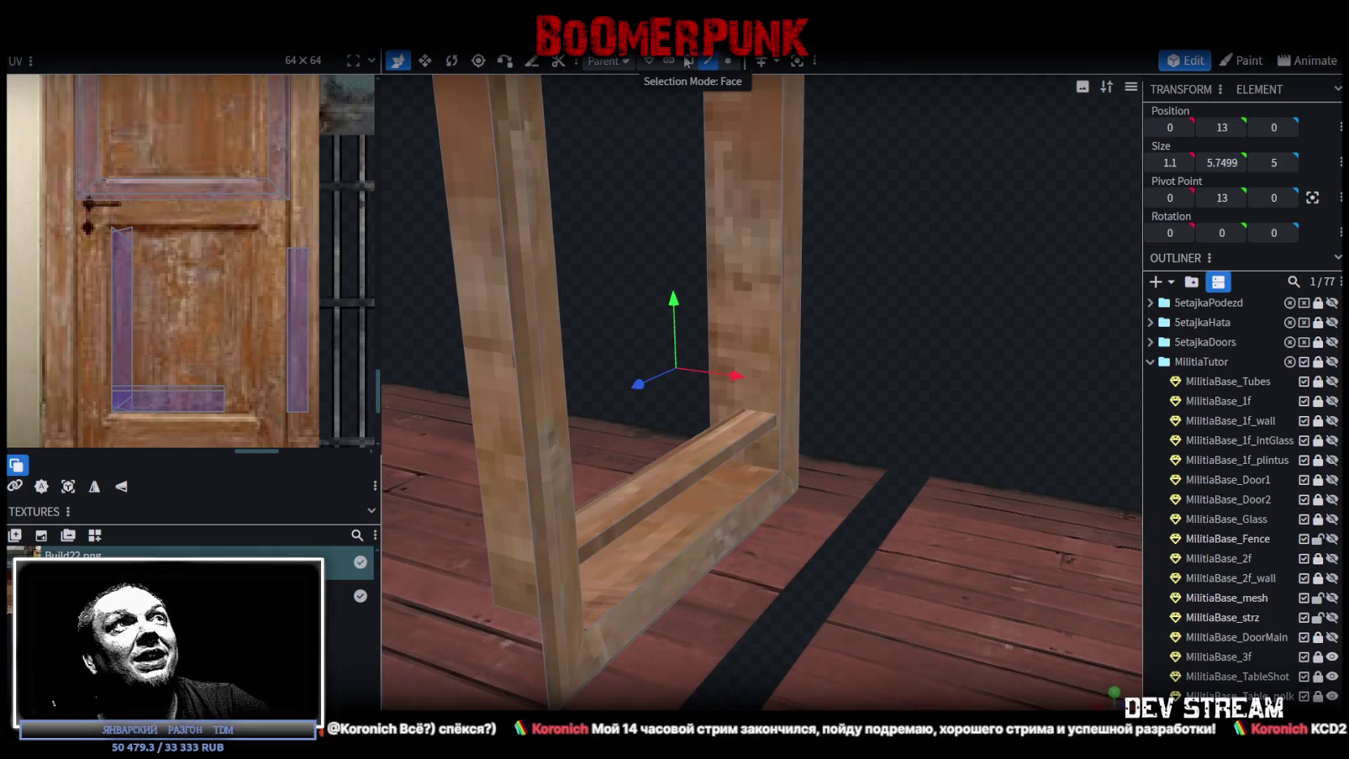
left_click(694, 480)
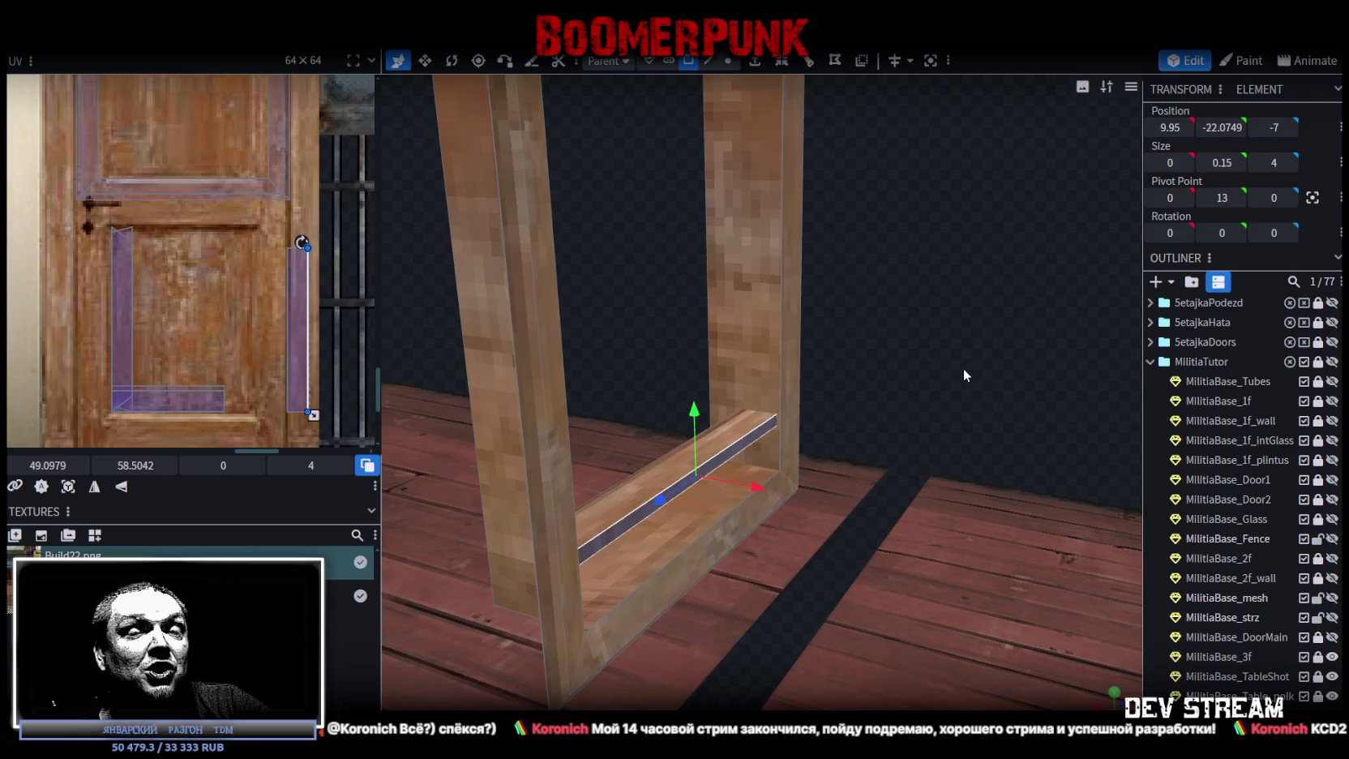
scroll(962, 366, "down", 3)
mouse_move(962, 367)
left_mouse_down()
mouse_move(932, 362)
mouse_move(996, 384)
left_mouse_up()
scroll(997, 377, "up", 2)
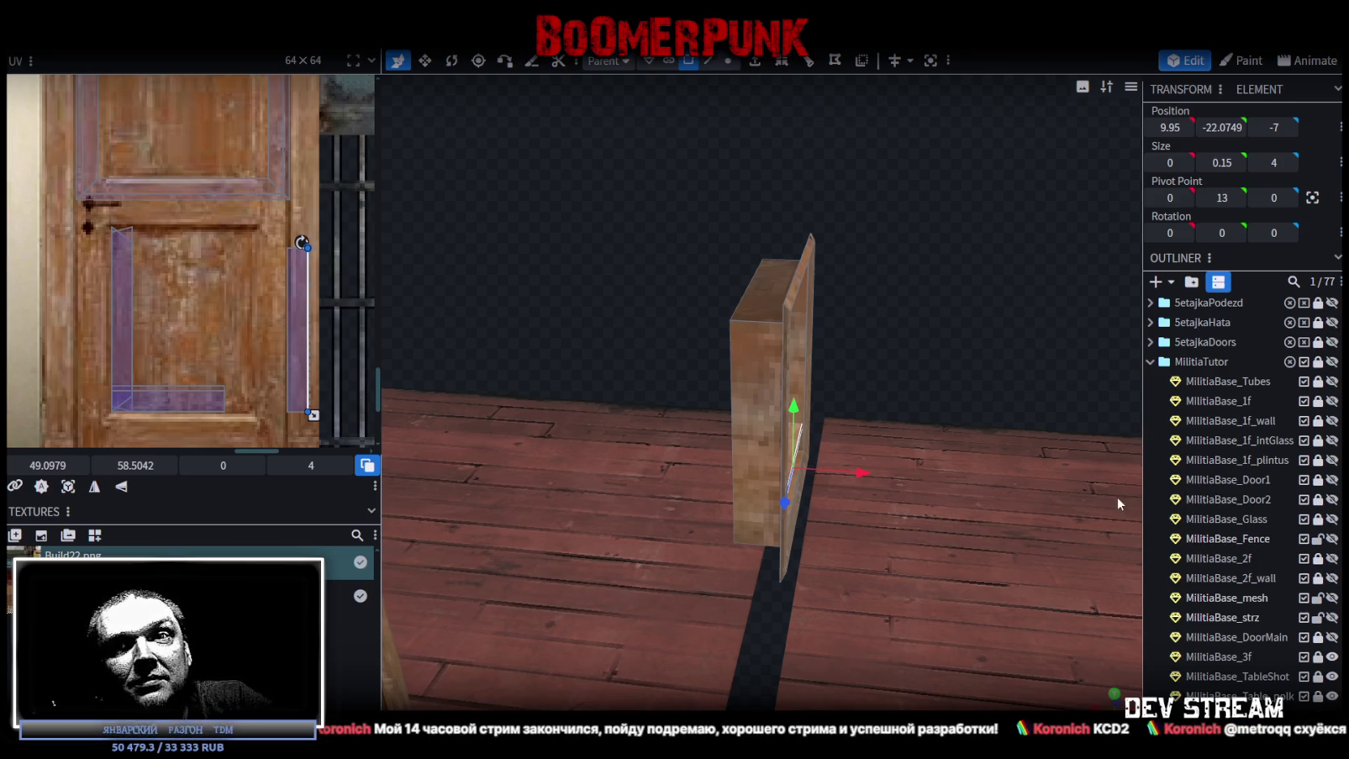
scroll(1117, 498, "down", 5)
mouse_move(961, 316)
left_mouse_down()
mouse_move(980, 312)
mouse_move(745, 299)
mouse_move(966, 338)
left_mouse_up()
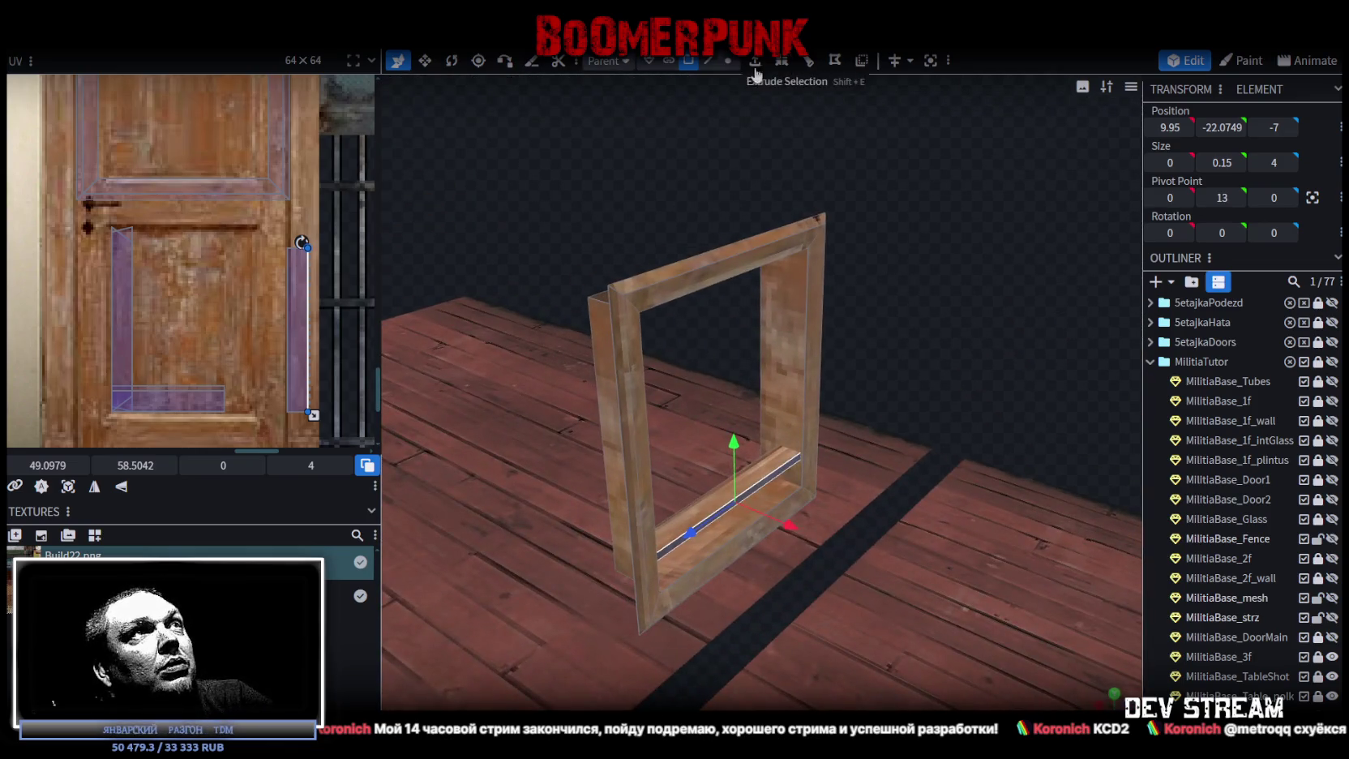
Extrude the bottom rail's inner edge in direction Y+ with Extend 4.
left_click(707, 60)
left_click(740, 466)
mouse_move(740, 466)
left_mouse_down()
mouse_move(966, 299)
mouse_move(1075, 298)
mouse_move(1060, 313)
left_mouse_up()
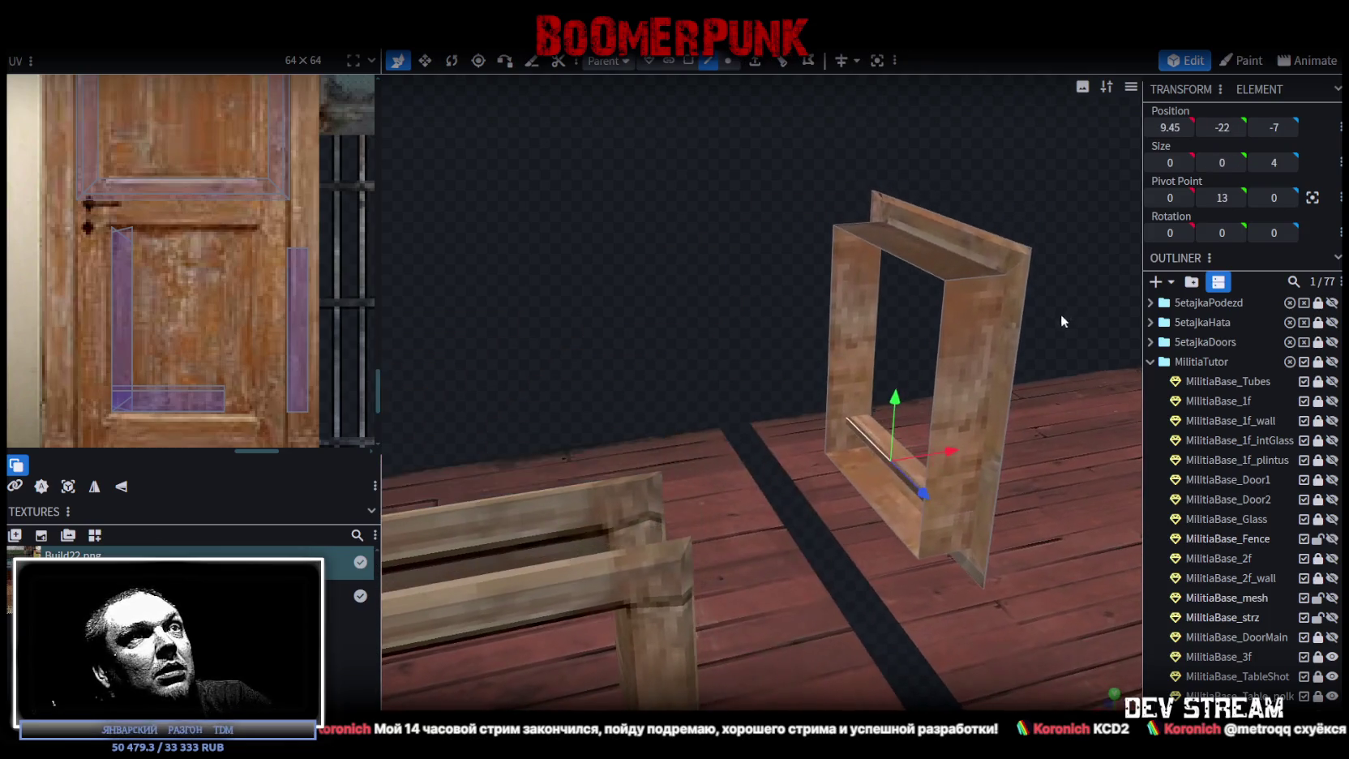
left_click(755, 62)
left_click(814, 702)
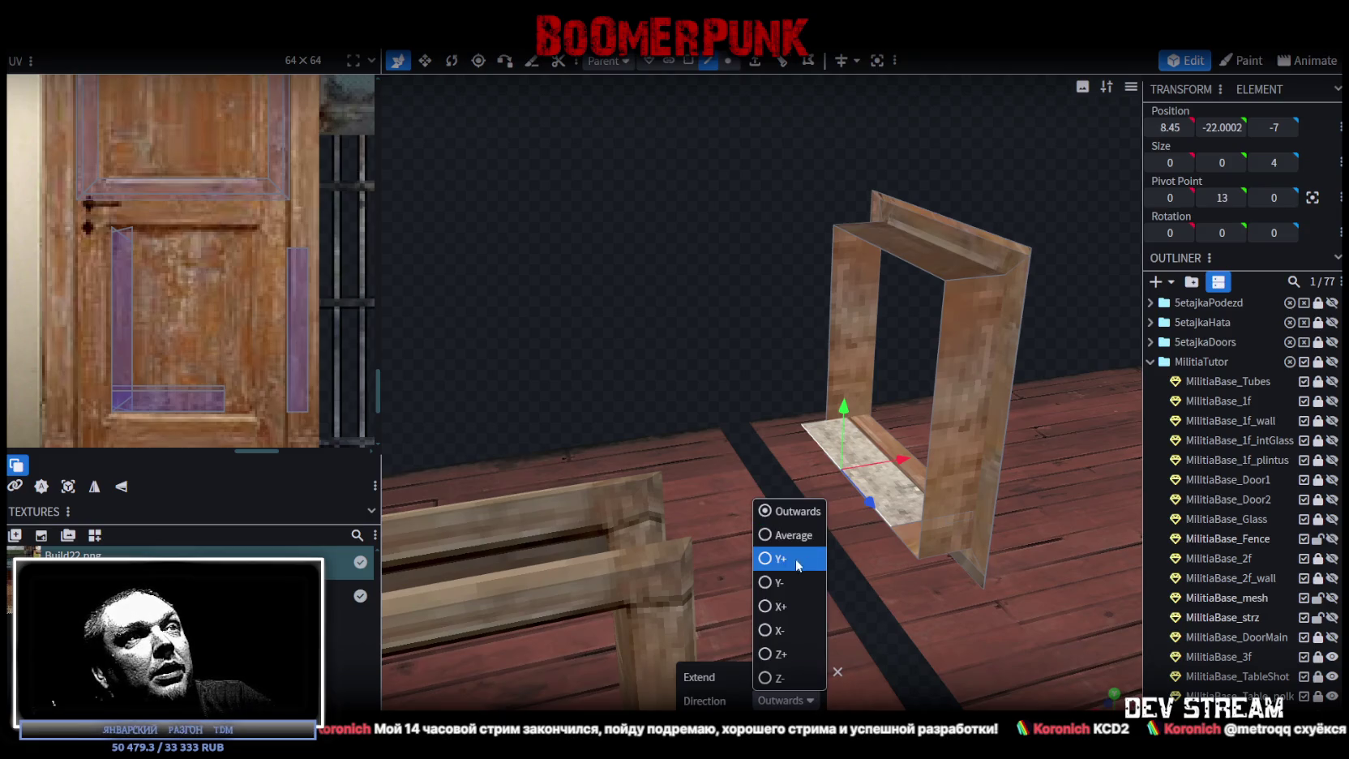
left_click(790, 559)
left_click(805, 676)
left_click(805, 676)
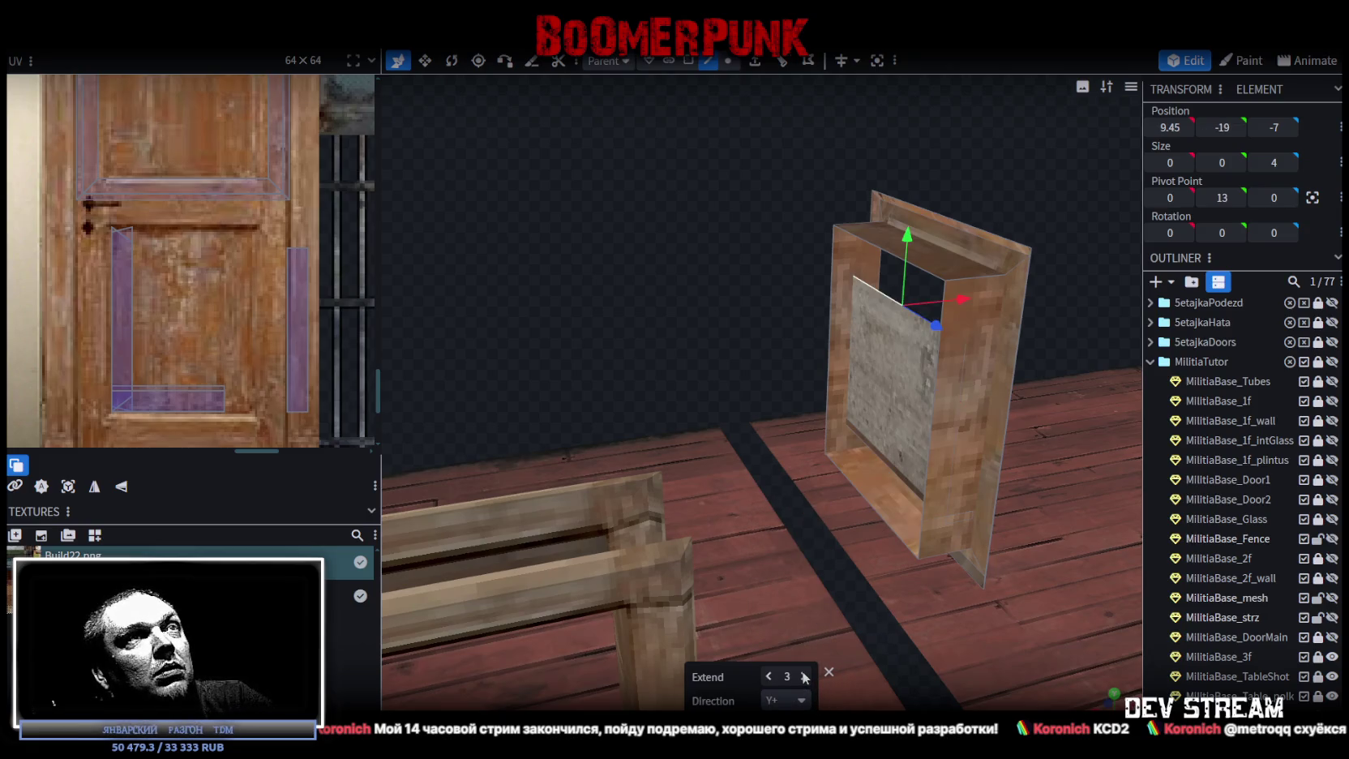
left_click(805, 676)
mouse_move(784, 283)
left_mouse_down()
mouse_move(598, 250)
mouse_move(935, 225)
mouse_move(811, 162)
left_mouse_up()
Split the new pane face off into its own mesh.
left_click(688, 60)
left_click(752, 335)
right_click(753, 335)
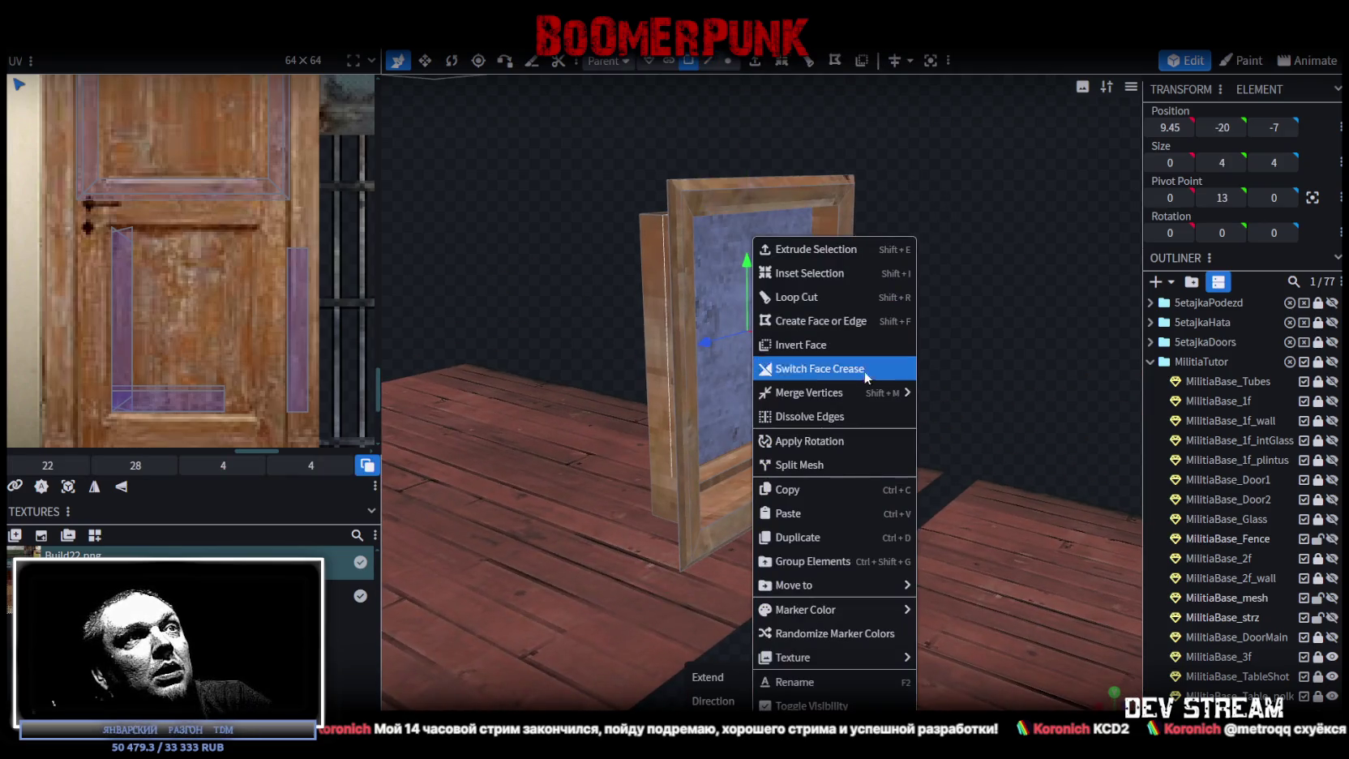
left_click(819, 468)
mouse_move(954, 384)
left_mouse_down()
mouse_move(801, 366)
mouse_move(844, 386)
left_mouse_up()
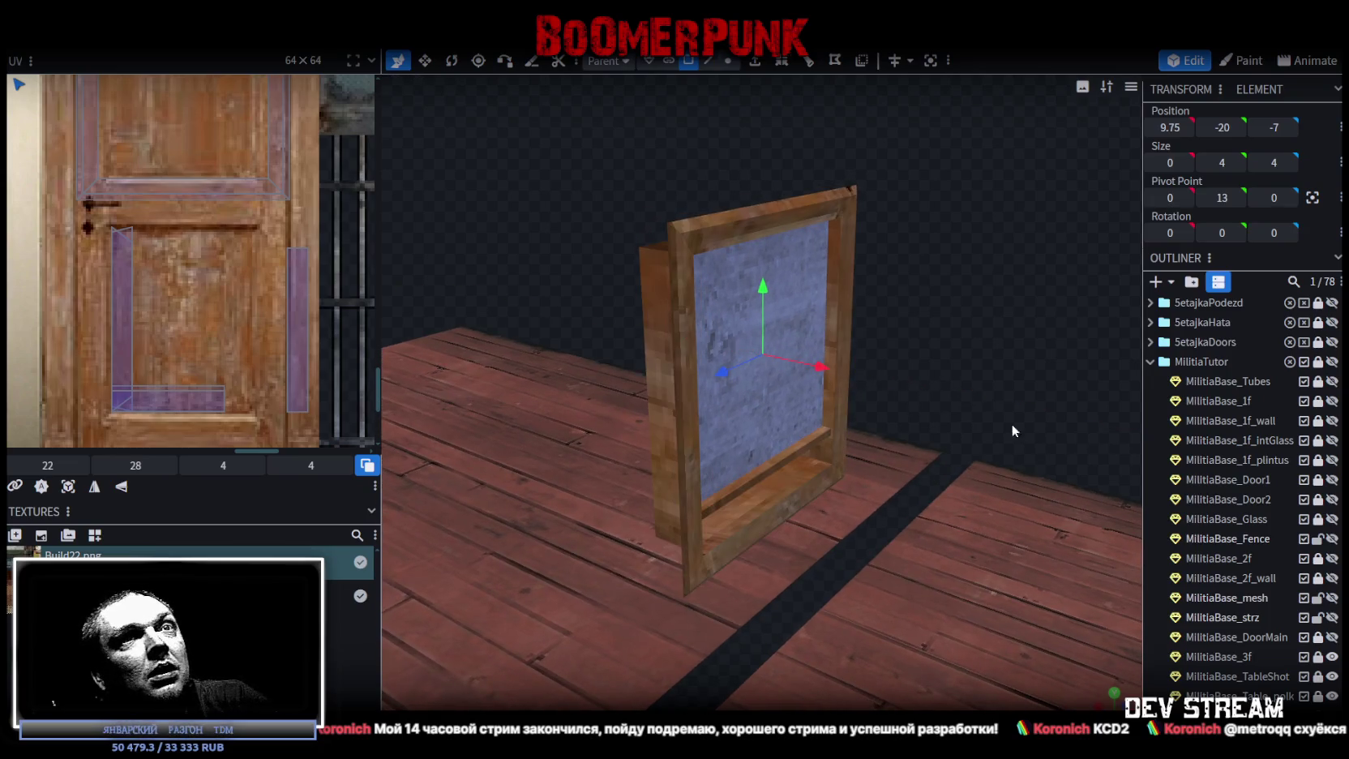
scroll(1231, 513, "down", 3)
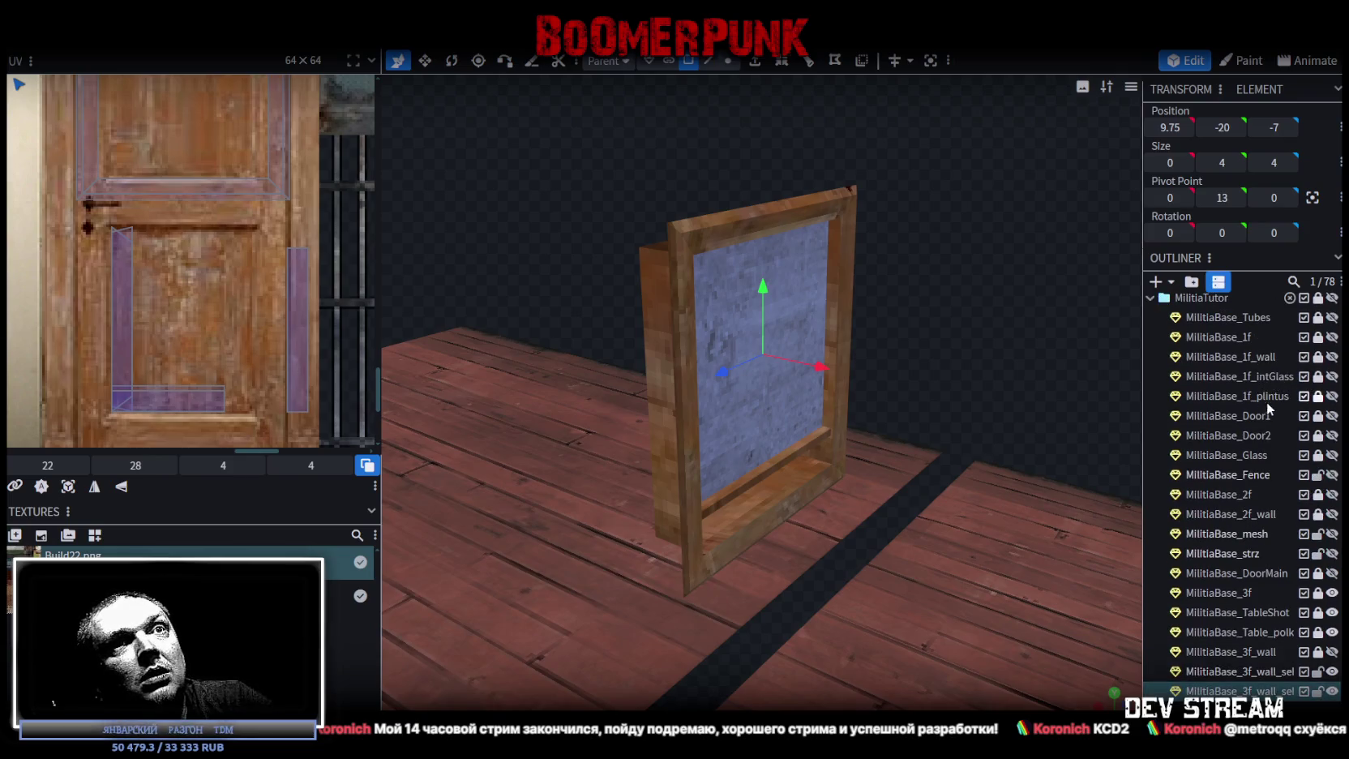
Merge the split-off pane into the MilitiaBase_Glass mesh.
left_click(1236, 459)
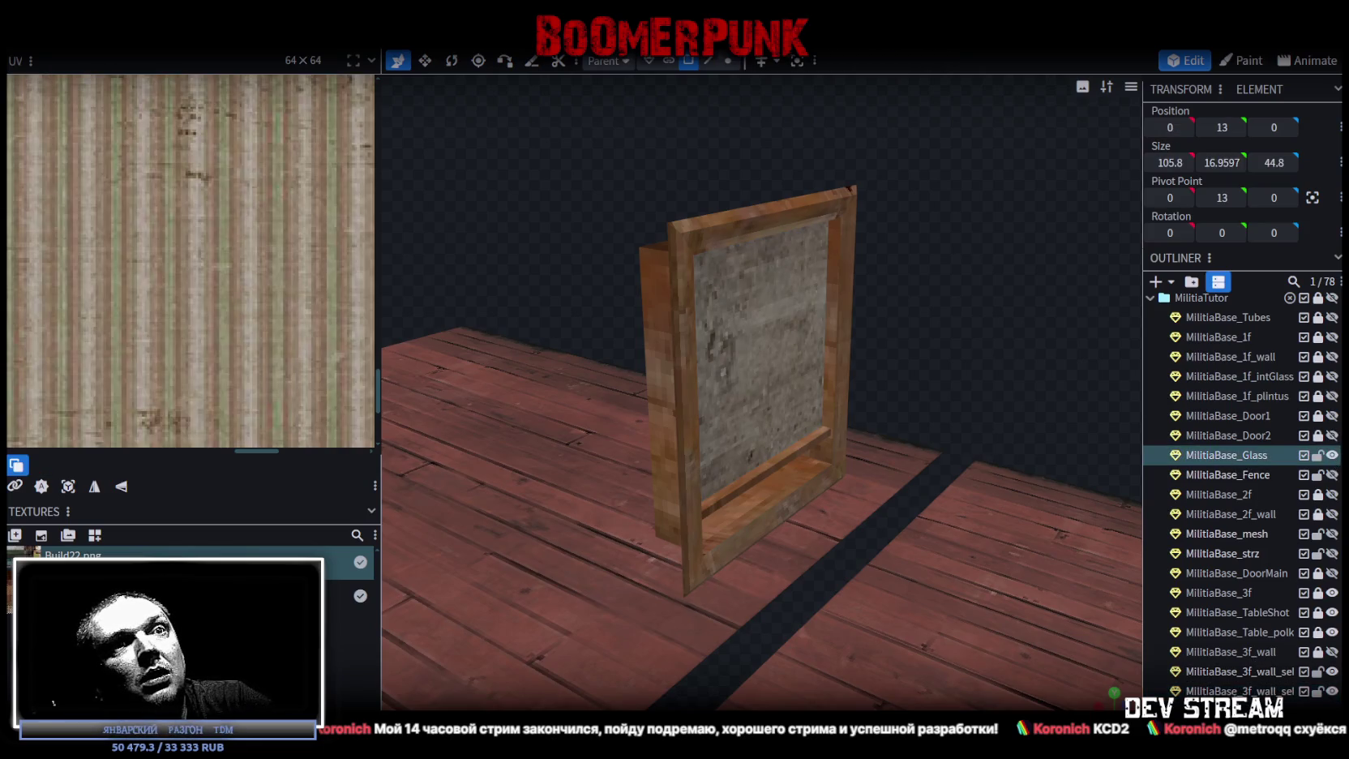
left_click(1236, 691, "ctrl")
right_click(1234, 691)
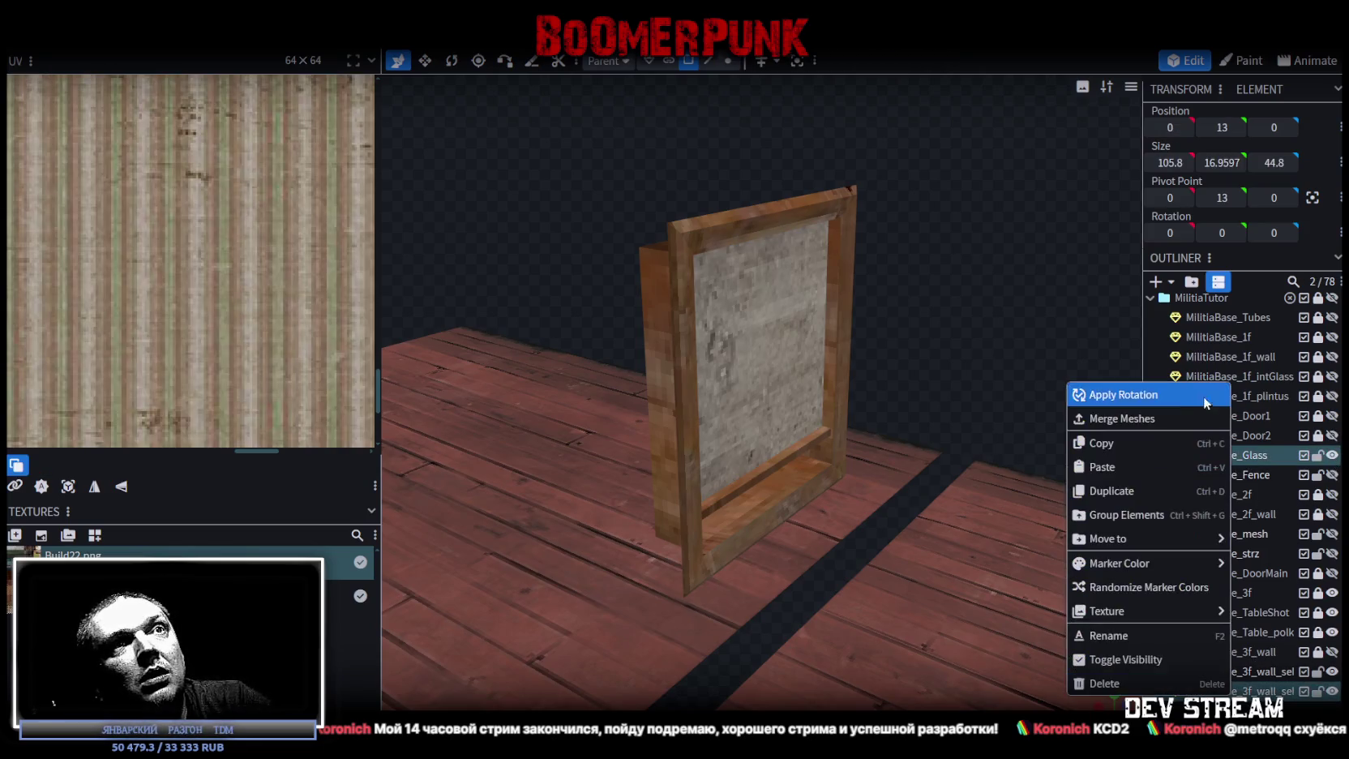
left_click(1127, 419)
Assign the BuildTutor.png texture to the frame mesh.
right_click(1233, 672)
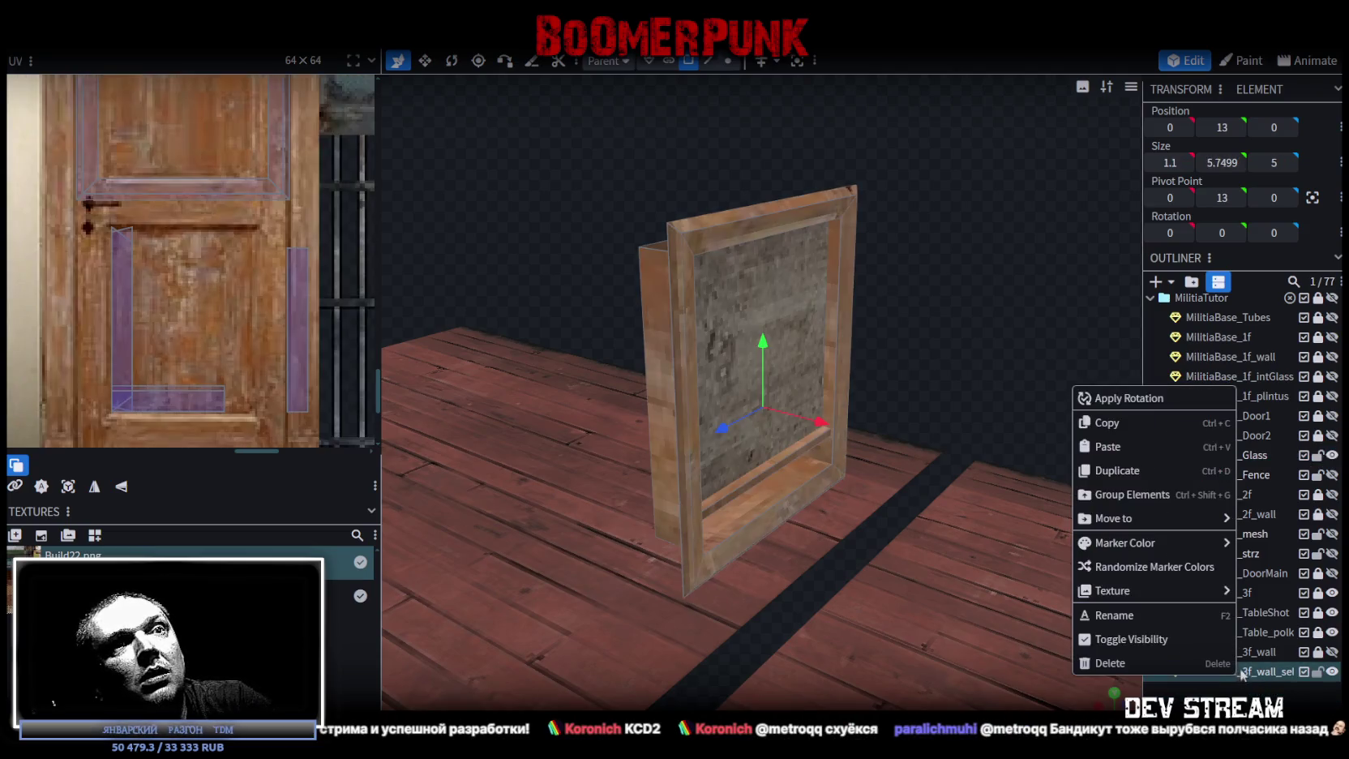
mouse_move(1128, 589)
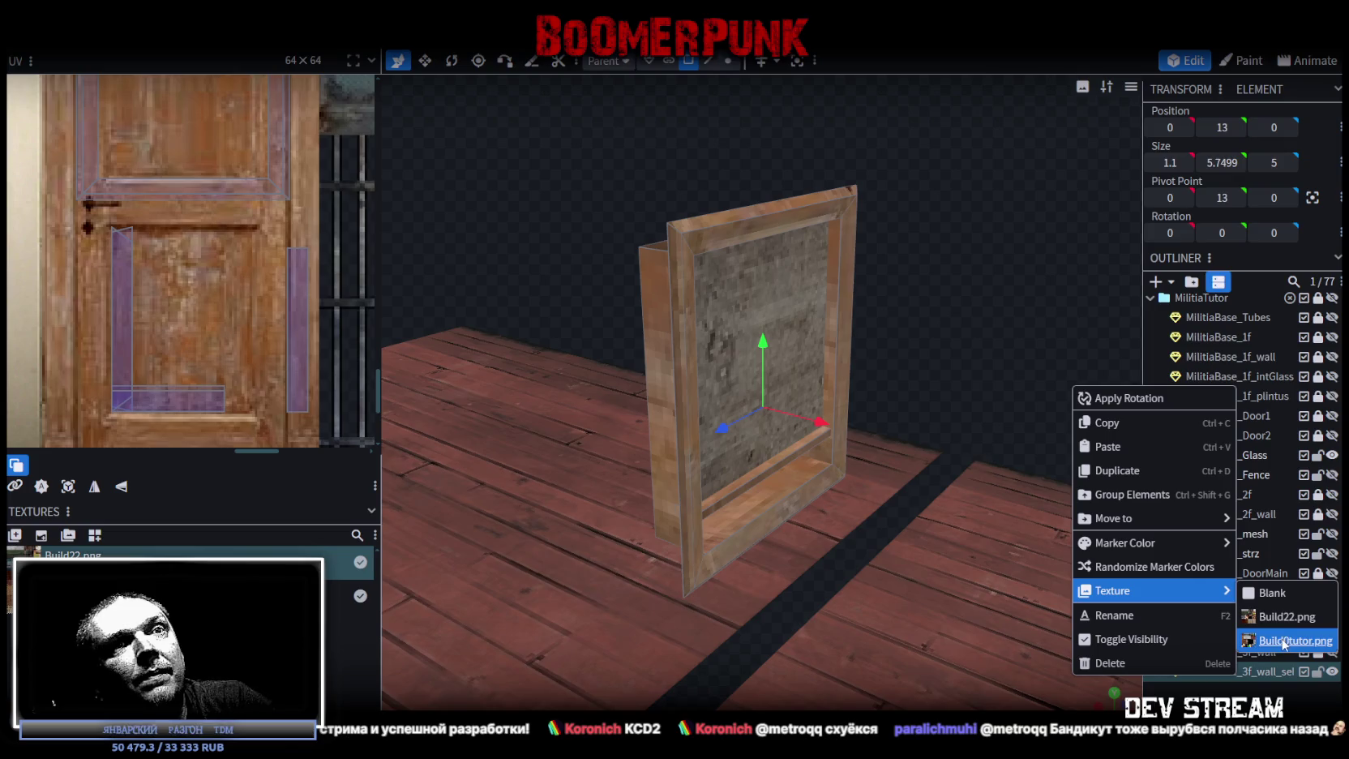
left_click(1272, 680)
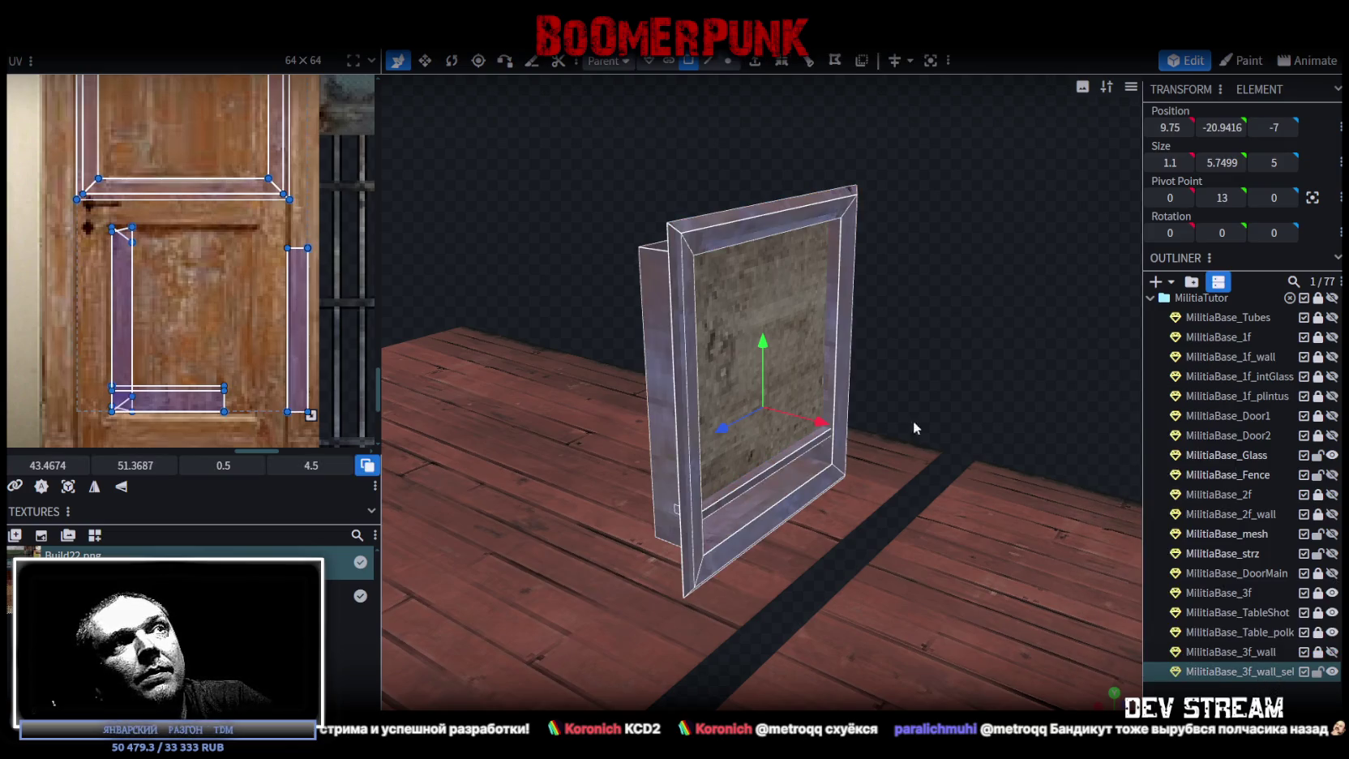
Assign the texture atlas to the glass mesh.
left_click(815, 316)
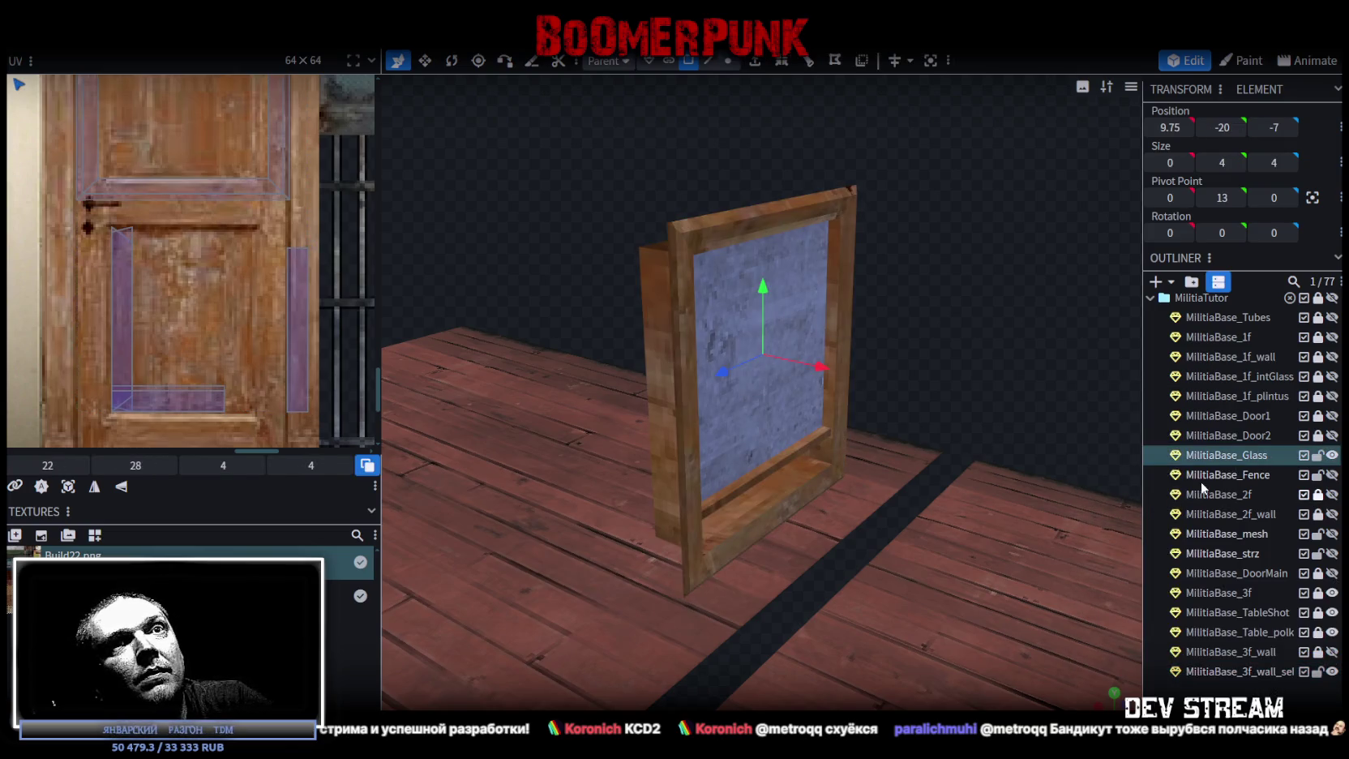
left_click(1238, 456)
right_click(1239, 456)
mouse_move(1140, 663)
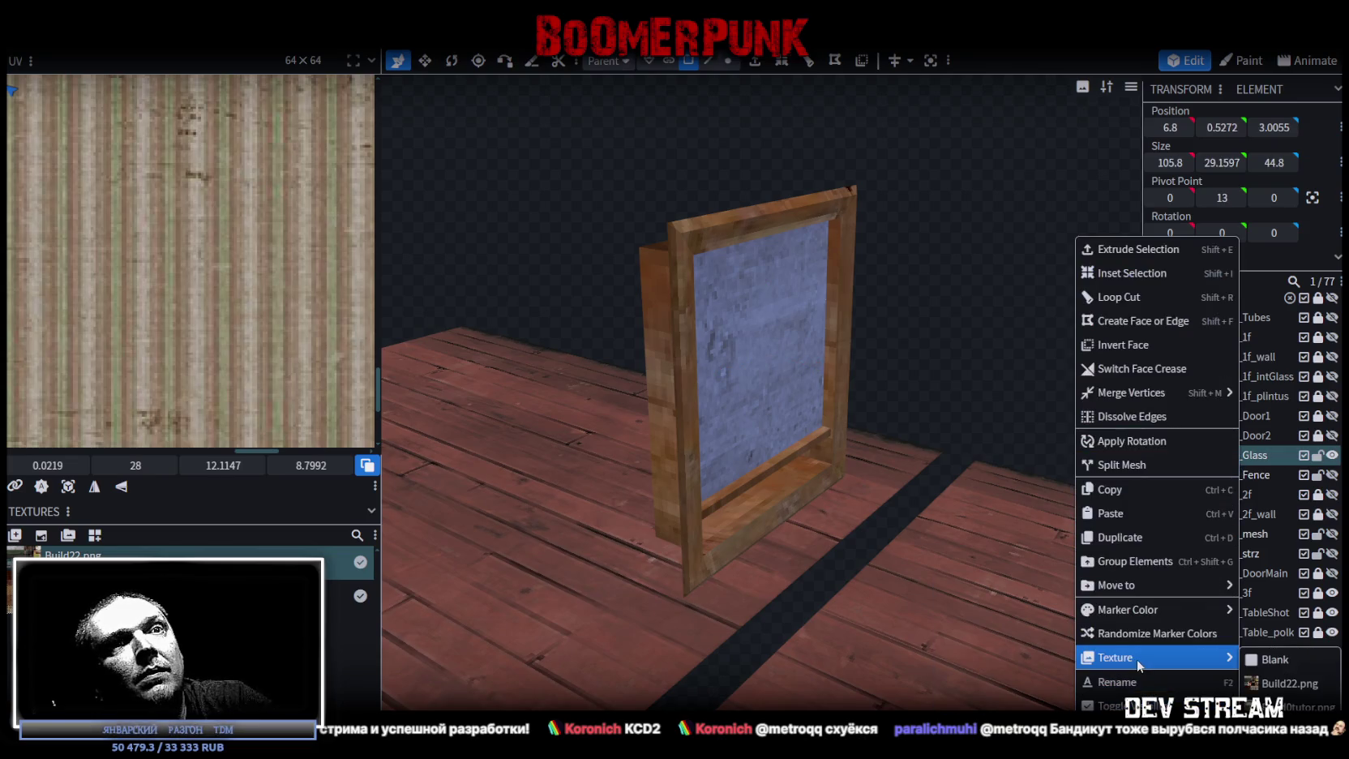
left_click(1289, 705)
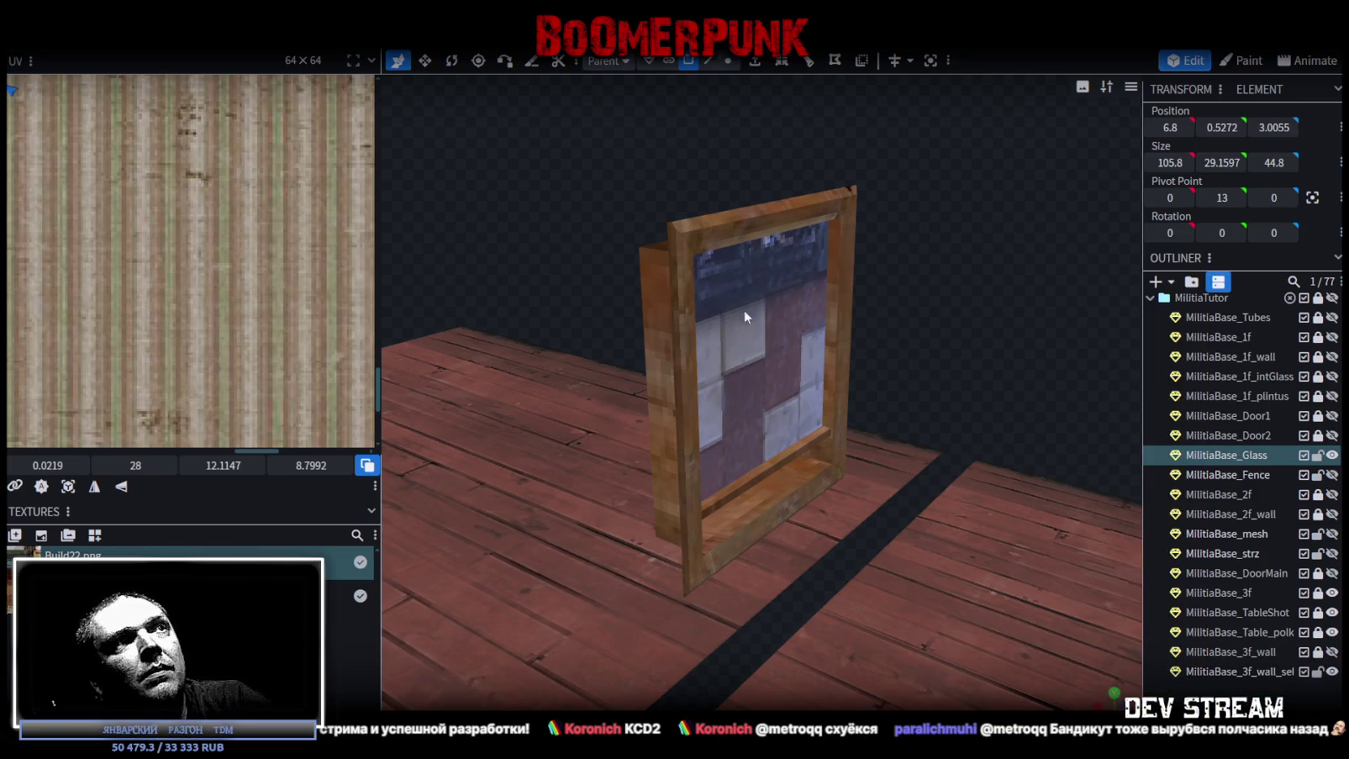
Move and enlarge the glass UV box onto the atlas's blue area.
left_click(779, 336)
scroll(308, 297, "down", 4)
scroll(168, 329, "left", 2)
scroll(236, 251, "up", 5)
scroll(236, 251, "up", 2)
mouse_move(236, 251)
left_mouse_down()
mouse_move(106, 301)
mouse_move(117, 304)
left_mouse_up()
scroll(113, 299, "up", 3)
mouse_move(301, 318)
left_mouse_down()
mouse_move(145, 235)
mouse_move(241, 224)
mouse_move(237, 212)
left_mouse_up()
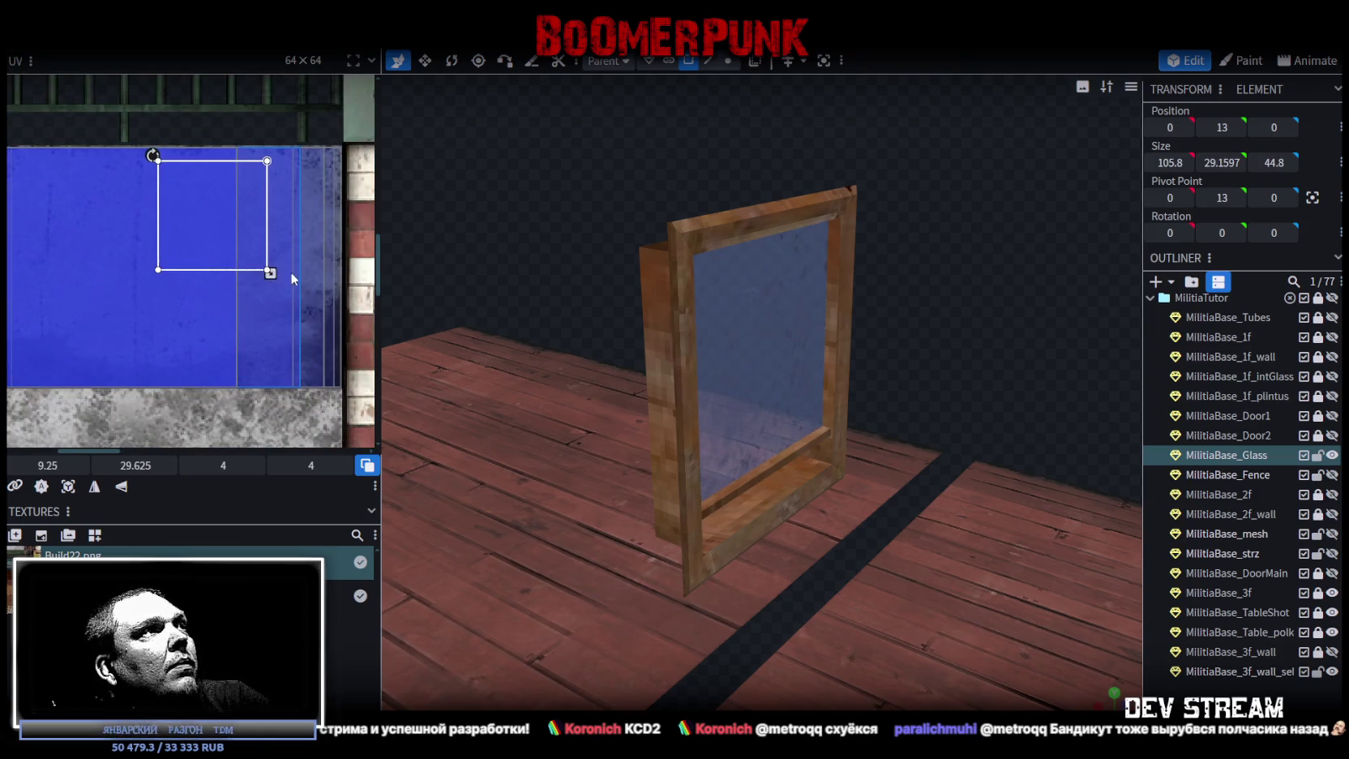
mouse_move(273, 281)
left_mouse_down()
mouse_move(305, 351)
mouse_move(313, 317)
mouse_move(249, 301)
mouse_move(244, 317)
left_mouse_up()
Mirror the glass UV on X and settle it as a 5.625 square at 8.1875, 31.875.
mouse_move(940, 289)
left_mouse_down()
mouse_move(898, 289)
mouse_move(615, 418)
left_mouse_up()
left_click(111, 493)
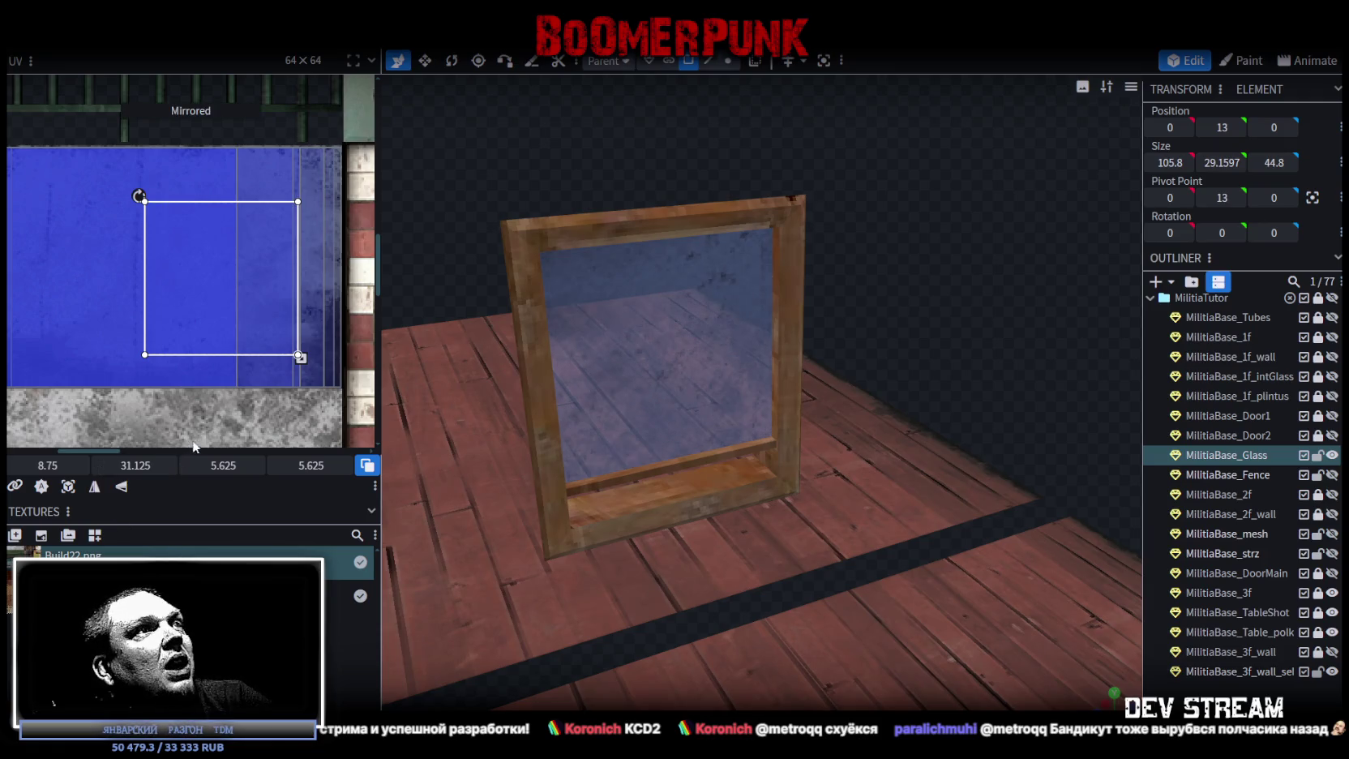
left_click_drag(271, 279, 245, 305)
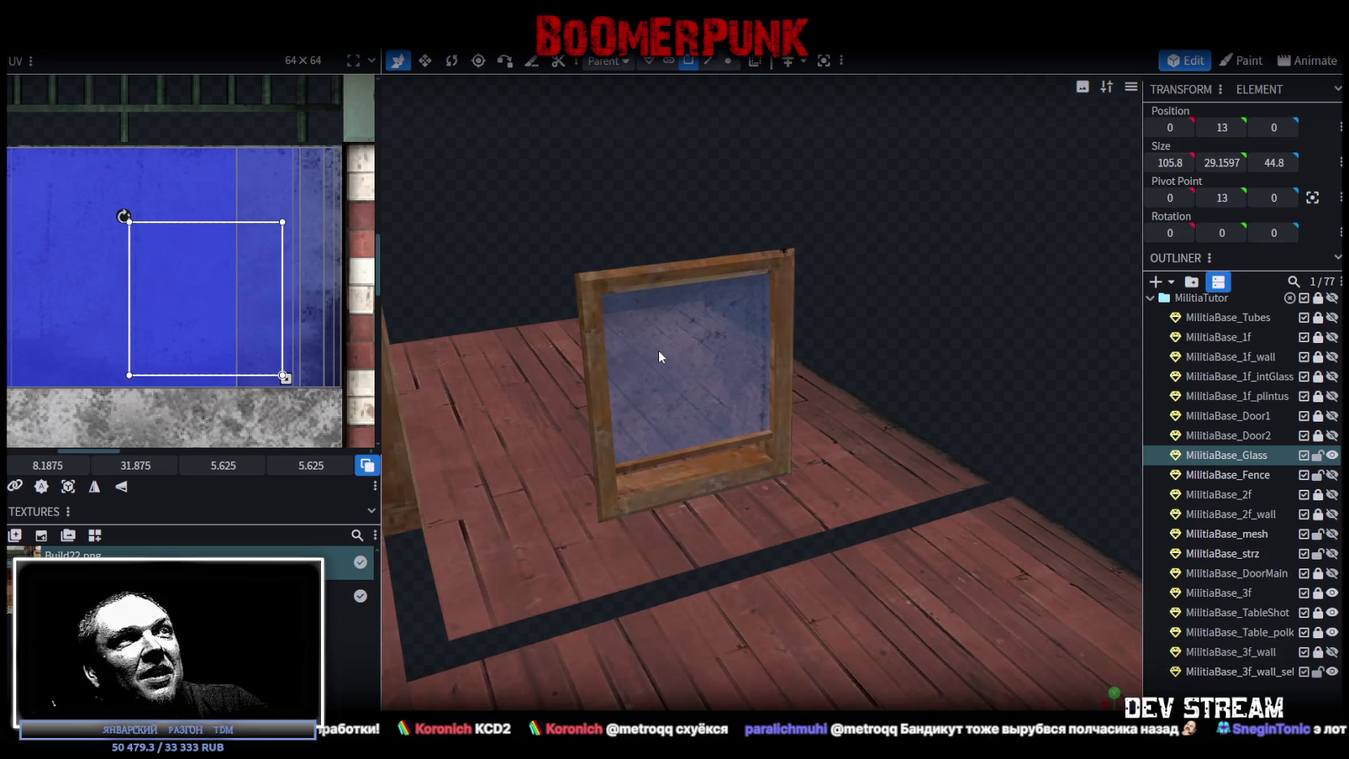
left_click(758, 333)
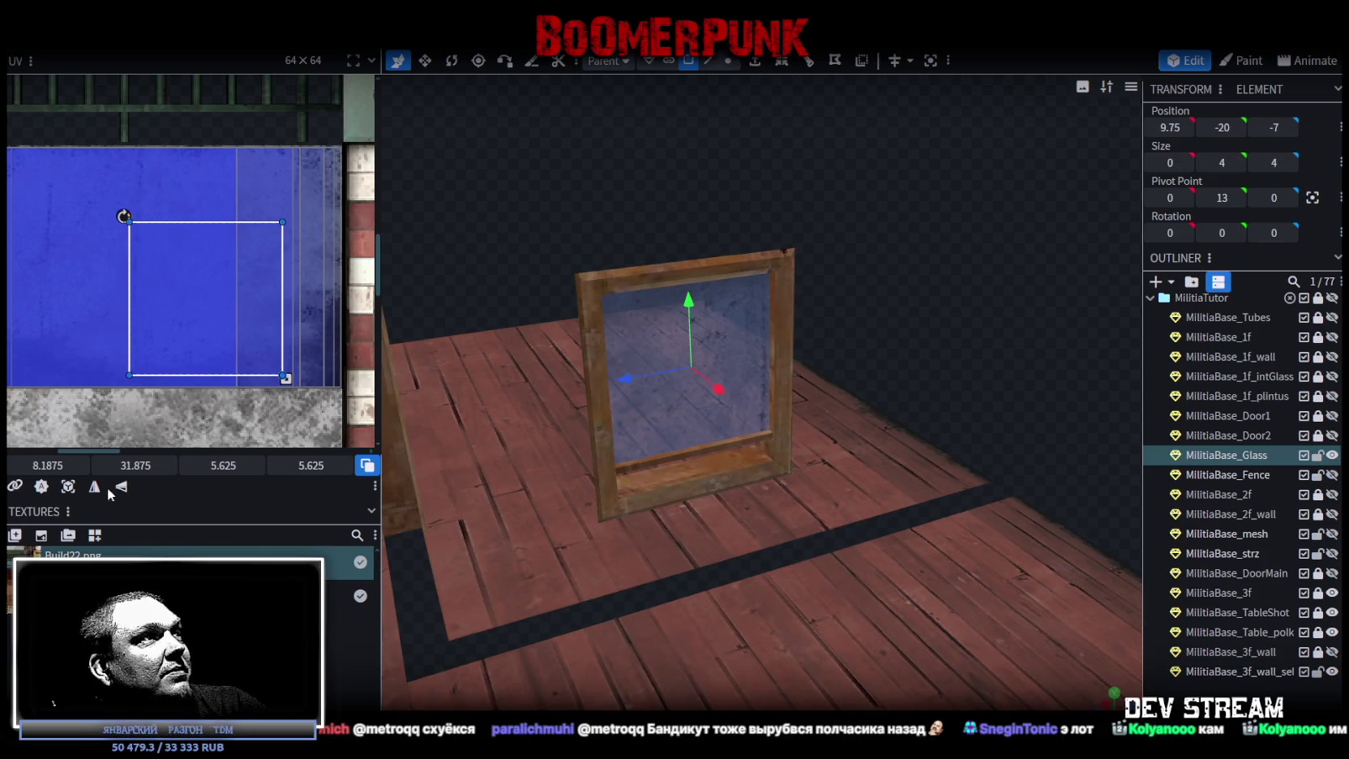
Nudge the glass UV slightly right and select the frame's thin bottom face.
left_click_drag(198, 321, 230, 326)
mouse_move(766, 311)
left_mouse_down()
mouse_move(804, 295)
mouse_move(774, 271)
mouse_move(764, 310)
mouse_move(820, 312)
left_mouse_up()
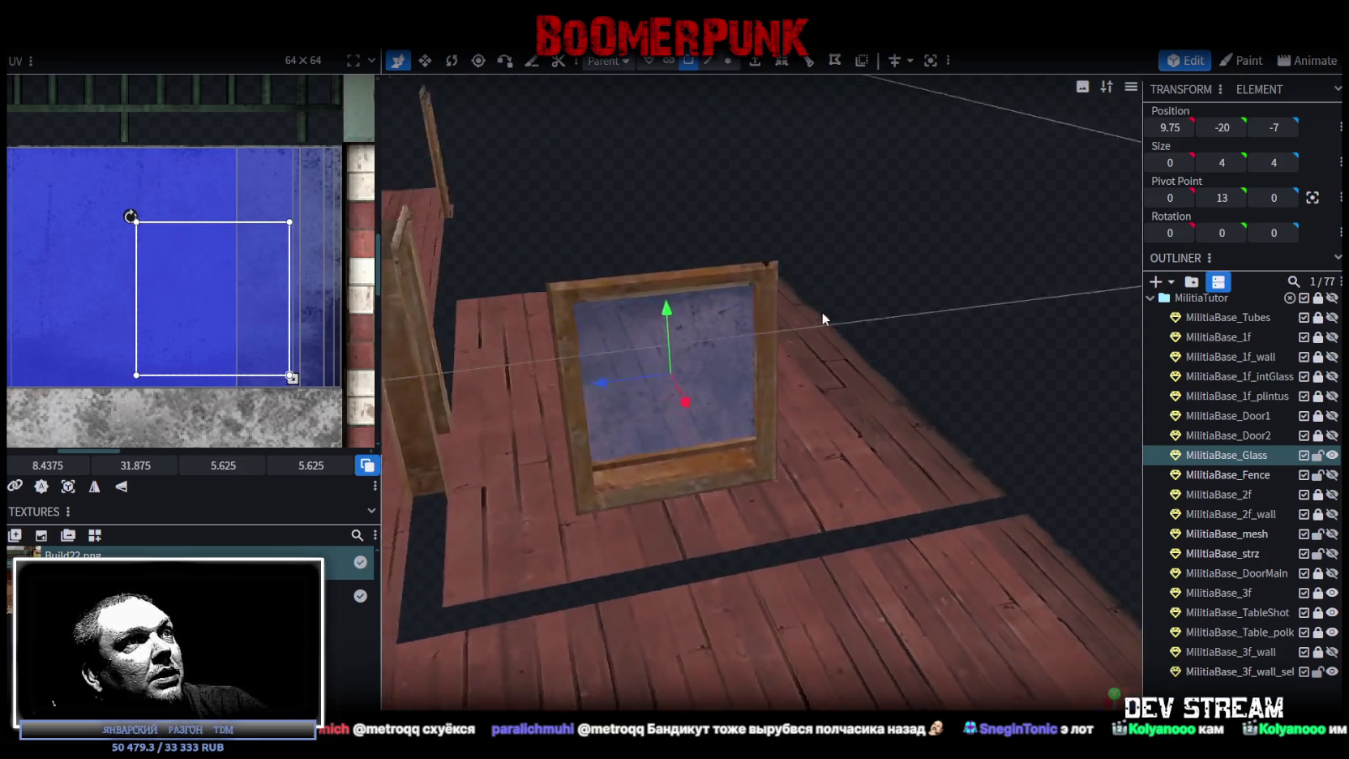
left_click(681, 490)
mouse_move(681, 490)
left_mouse_down()
mouse_move(1049, 314)
mouse_move(900, 208)
mouse_move(887, 139)
mouse_move(959, 123)
mouse_move(967, 132)
mouse_move(868, 158)
mouse_move(701, 271)
left_mouse_up()
Copy the bottom face and paste it as a new element.
right_click(653, 357)
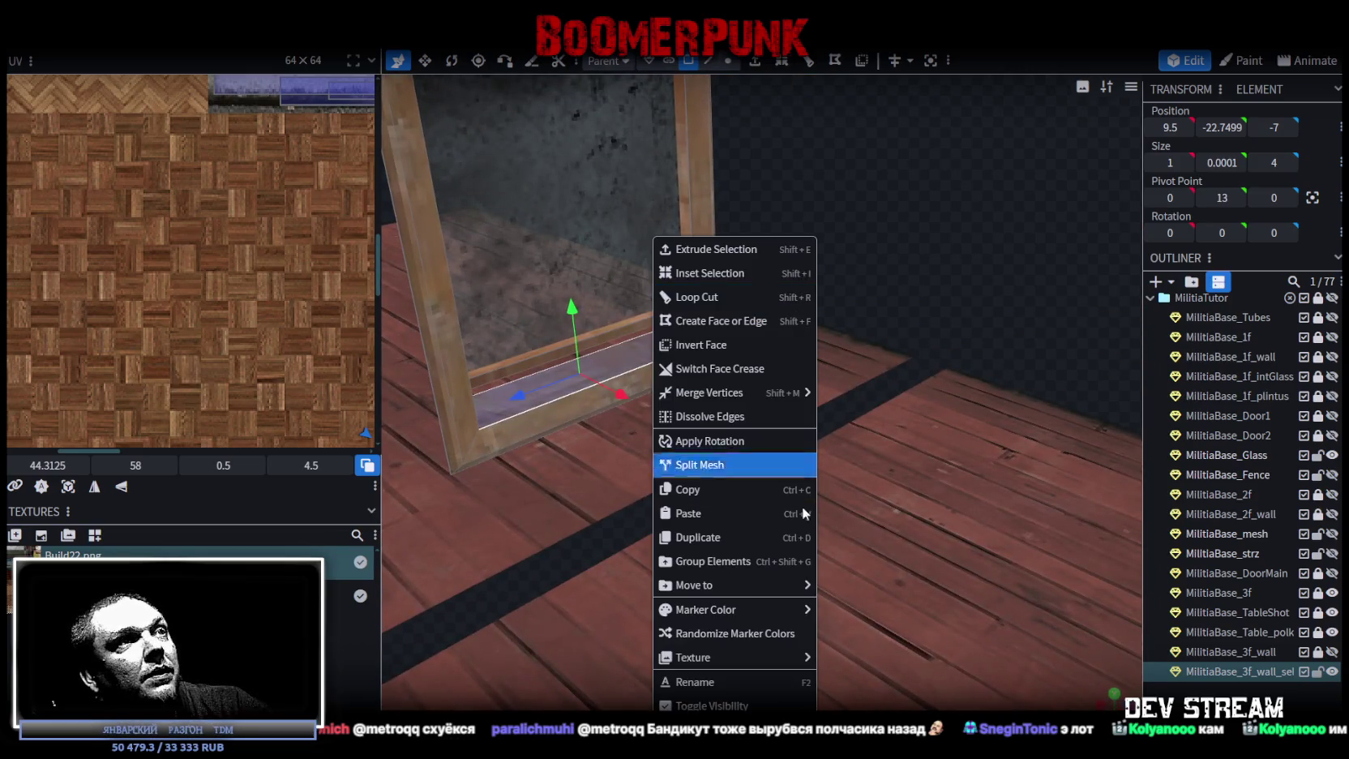
left_click(735, 489)
right_click(633, 373)
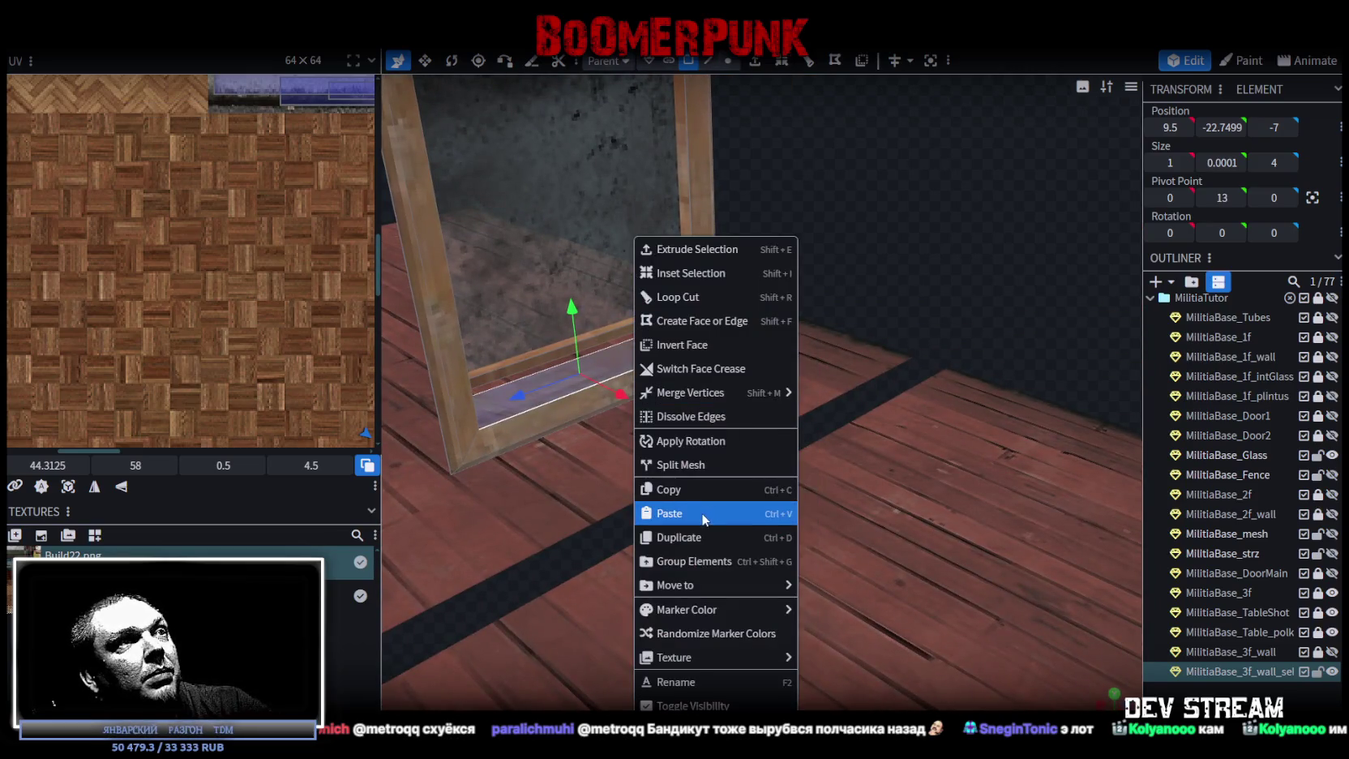
left_click(700, 512)
mouse_move(758, 525)
left_mouse_down()
mouse_move(818, 364)
mouse_move(923, 280)
mouse_move(942, 295)
mouse_move(773, 404)
left_mouse_up()
right_click(742, 403)
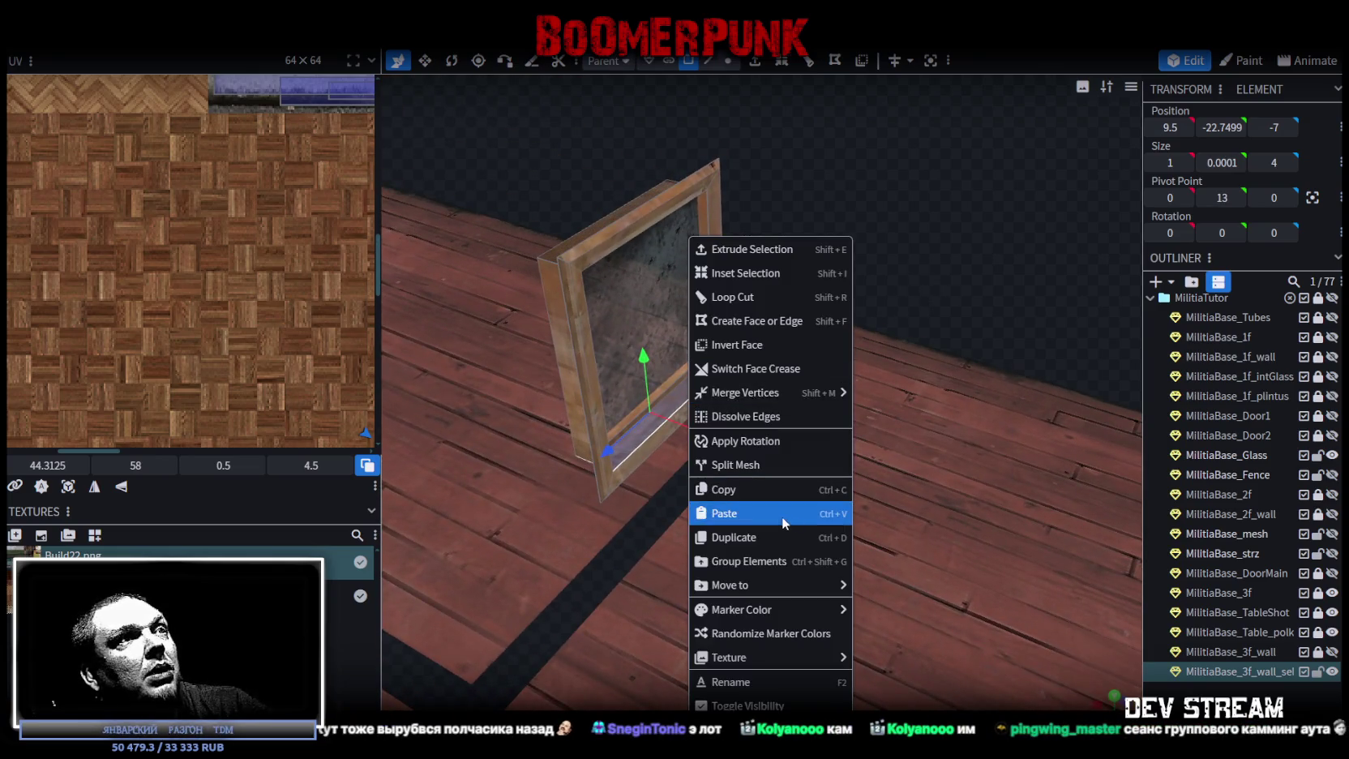
left_click(758, 460)
Resize the copied plane along X to 3.6 wide.
key("s")
mouse_move(715, 440)
left_mouse_down()
mouse_move(808, 472)
mouse_move(765, 456)
left_mouse_up()
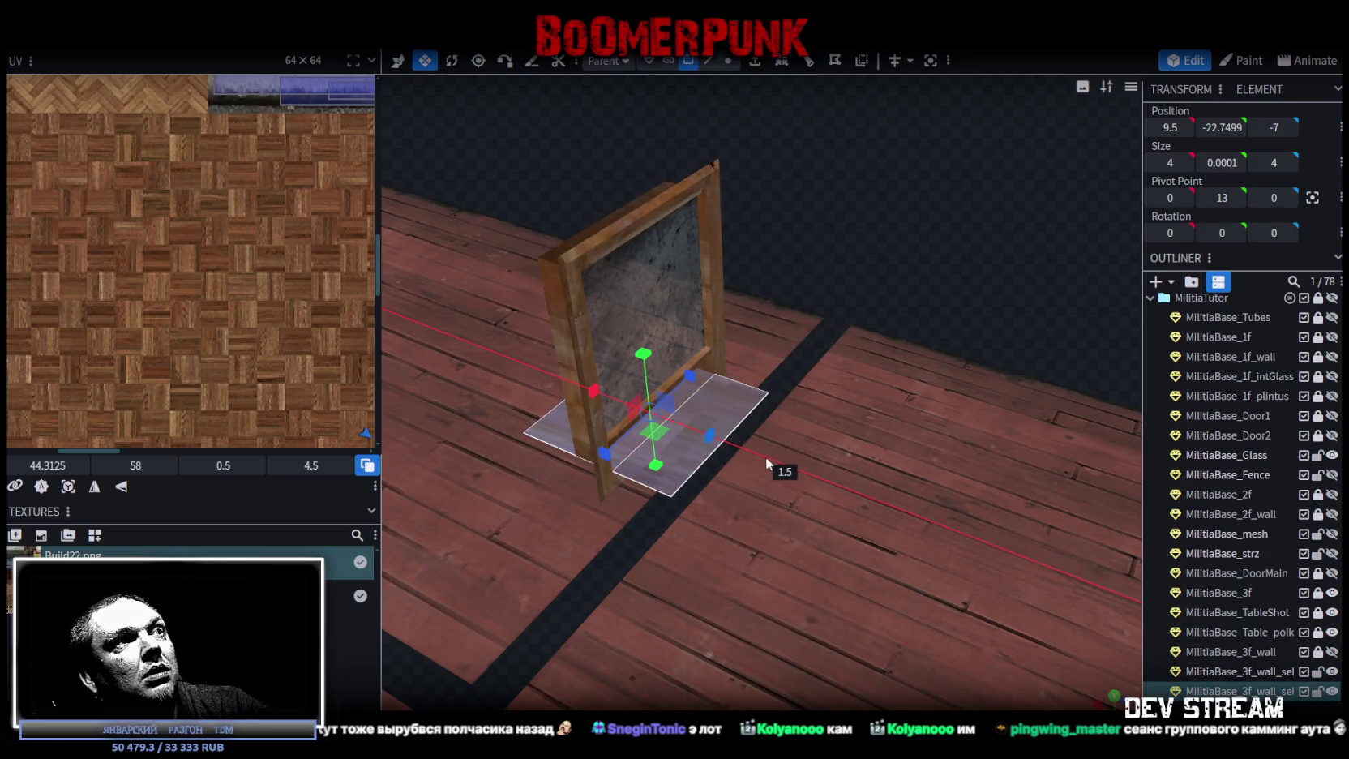
mouse_move(833, 356)
left_mouse_down()
mouse_move(961, 194)
mouse_move(934, 201)
left_mouse_up()
Move the plane left and slightly up to 8.2, -22.1999, -7 on the bottom rail.
key("v")
scroll(940, 208, "up", 3)
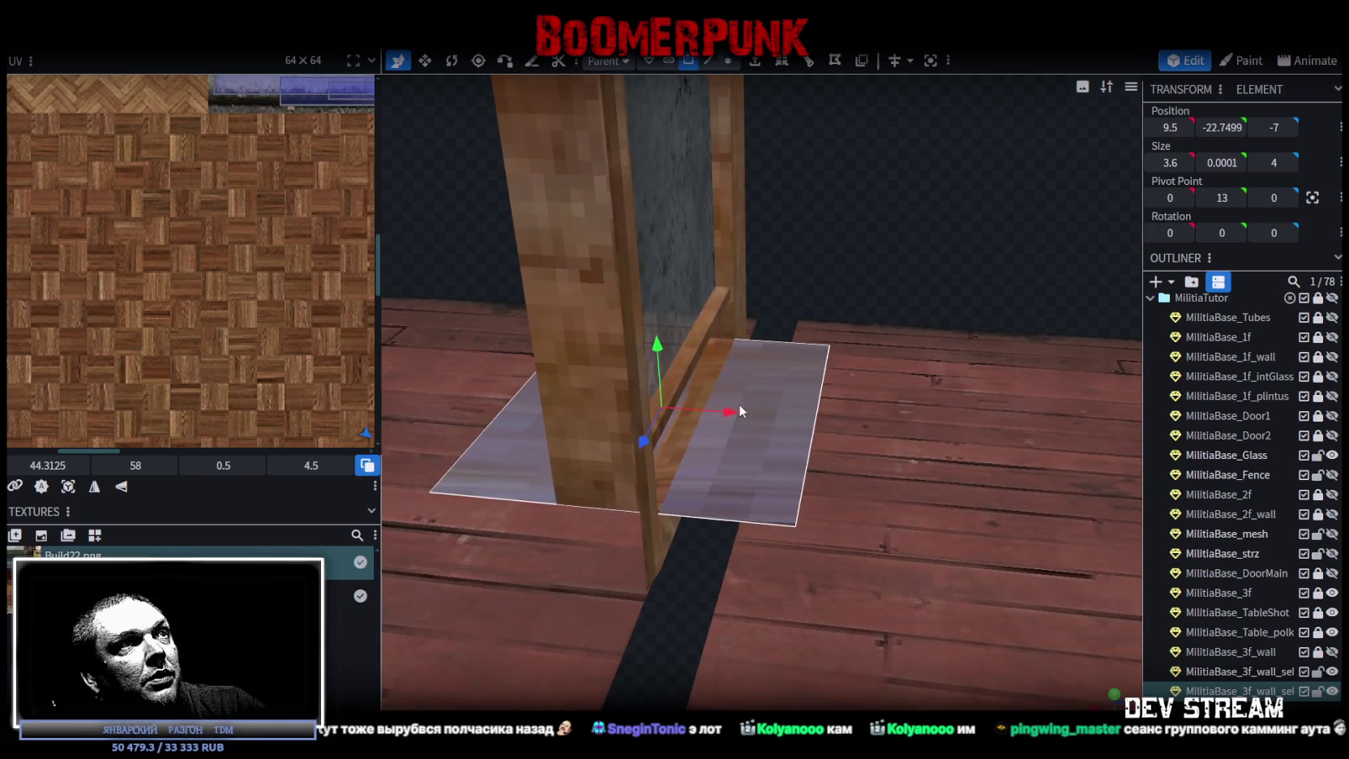
left_click_drag(727, 411, 618, 406)
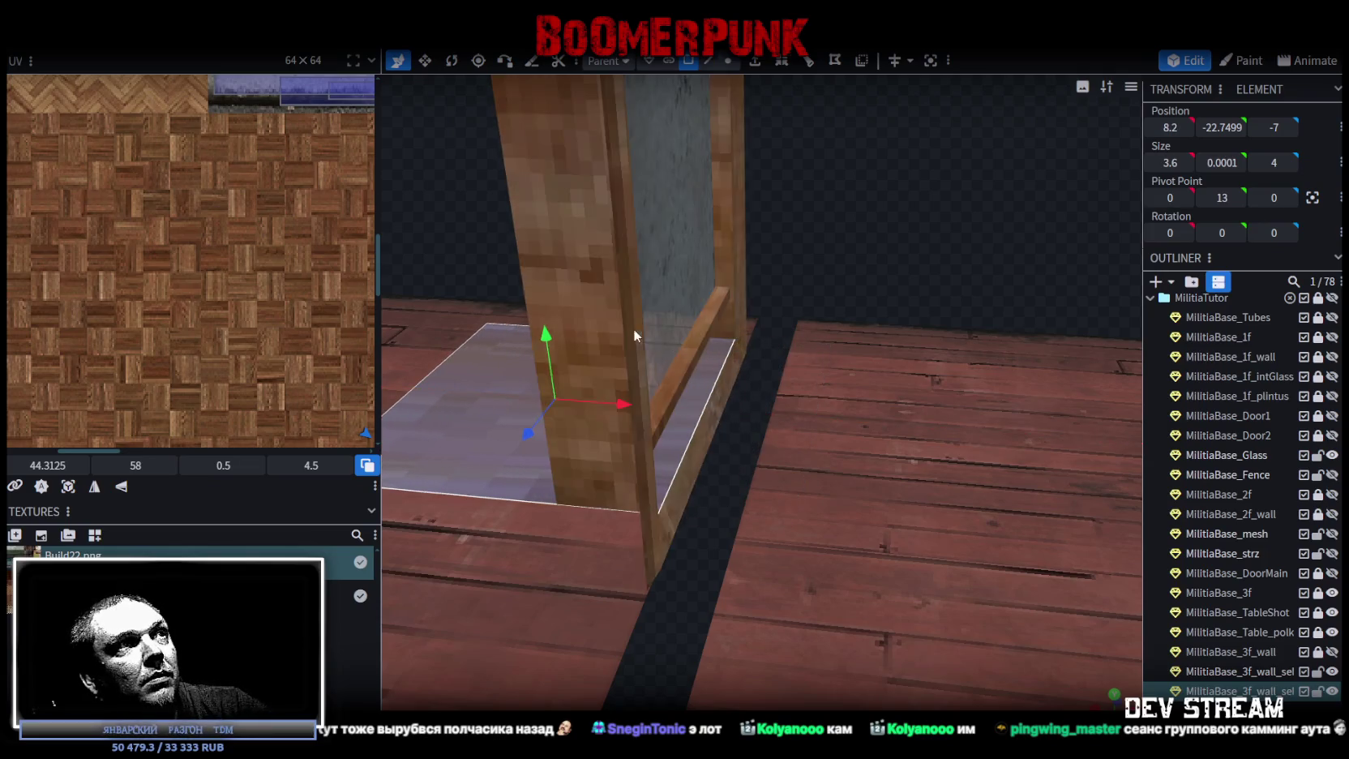
left_click_drag(545, 342, 545, 290)
Switch to edge selection mode and select an edge of the sill plane.
mouse_move(830, 229)
left_mouse_down()
mouse_move(920, 156)
mouse_move(943, 205)
mouse_move(961, 190)
left_mouse_up()
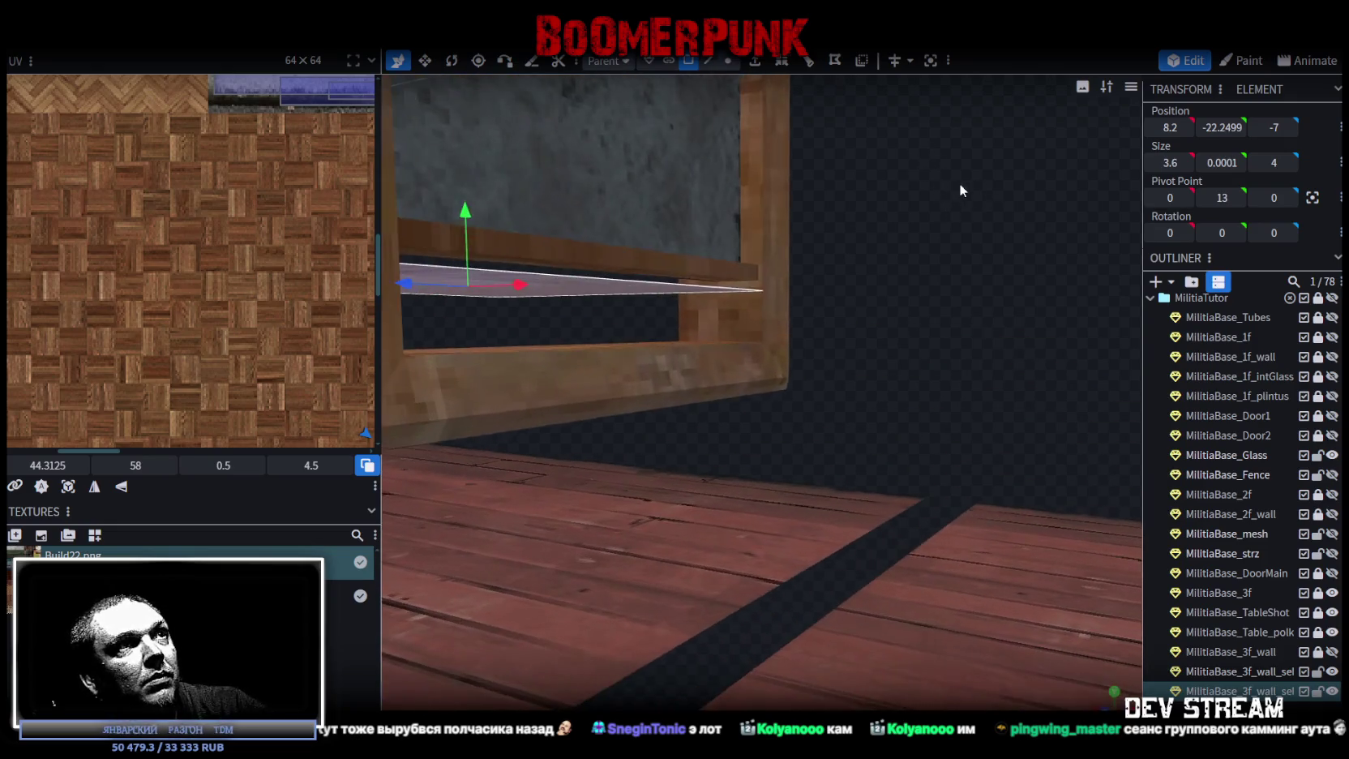
mouse_move(462, 214)
left_mouse_down()
mouse_move(465, 239)
mouse_move(469, 211)
left_mouse_up()
mouse_move(567, 218)
left_mouse_down()
mouse_move(901, 271)
mouse_move(934, 227)
left_mouse_up()
left_click(708, 60)
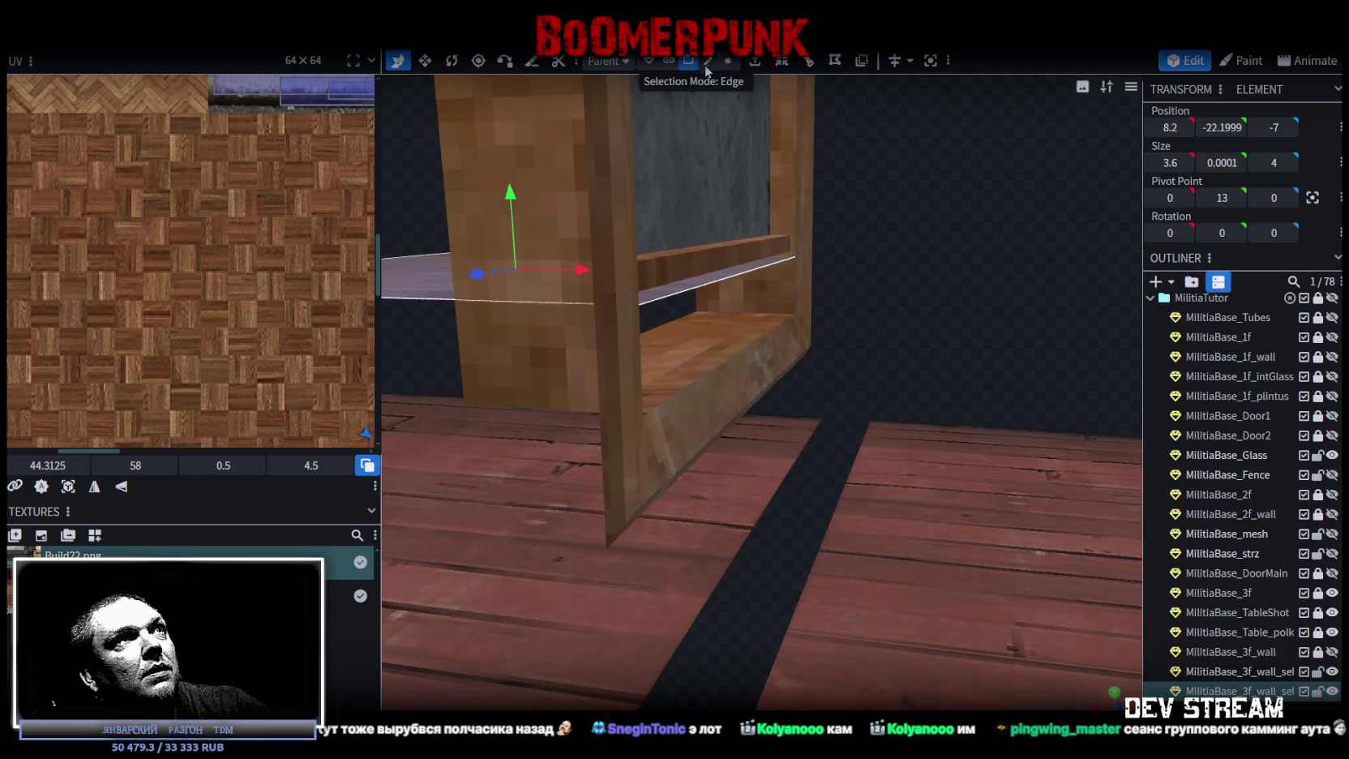
left_click_drag(689, 271, 735, 274)
left_click(735, 274)
mouse_move(957, 269)
left_mouse_down()
mouse_move(956, 299)
mouse_move(961, 261)
mouse_move(893, 211)
left_mouse_up()
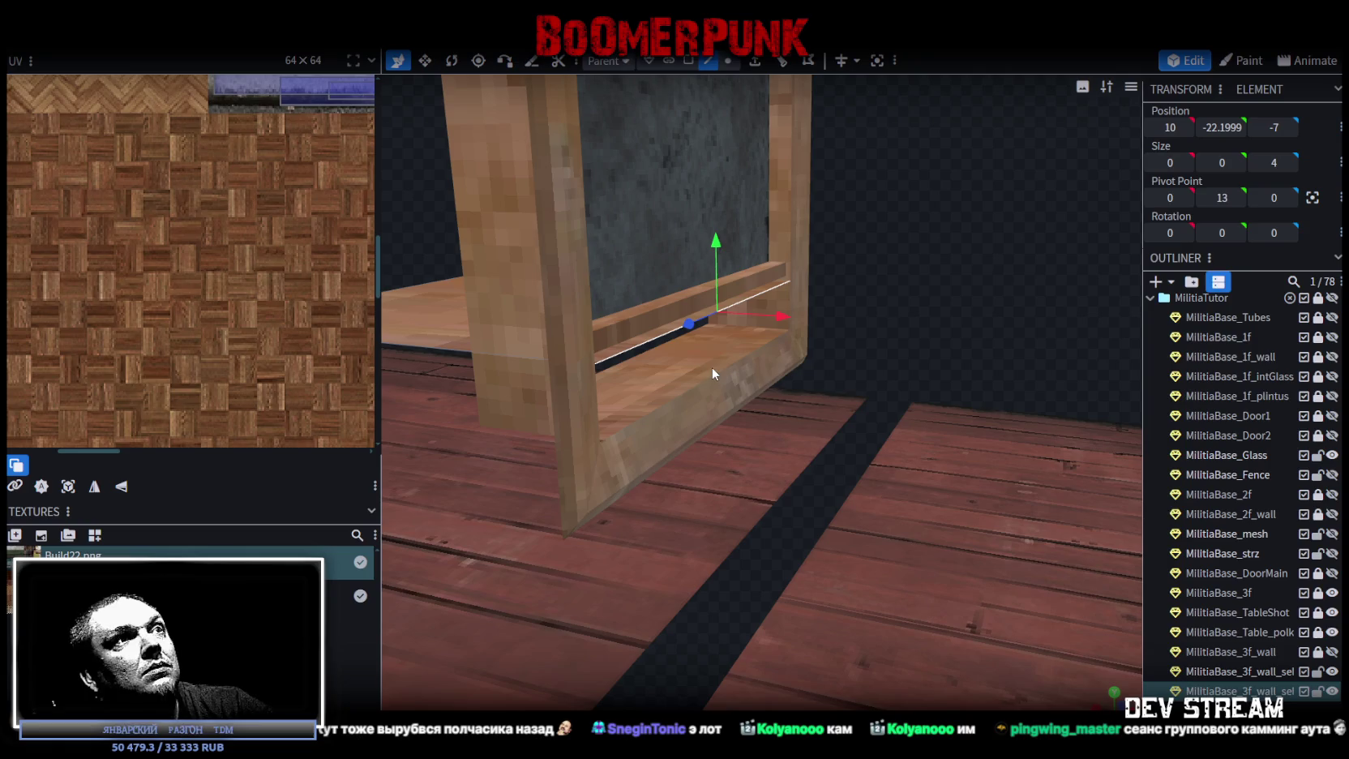
Extrude the sill face in direction Y- with an extend of 0.55.
left_click(754, 61)
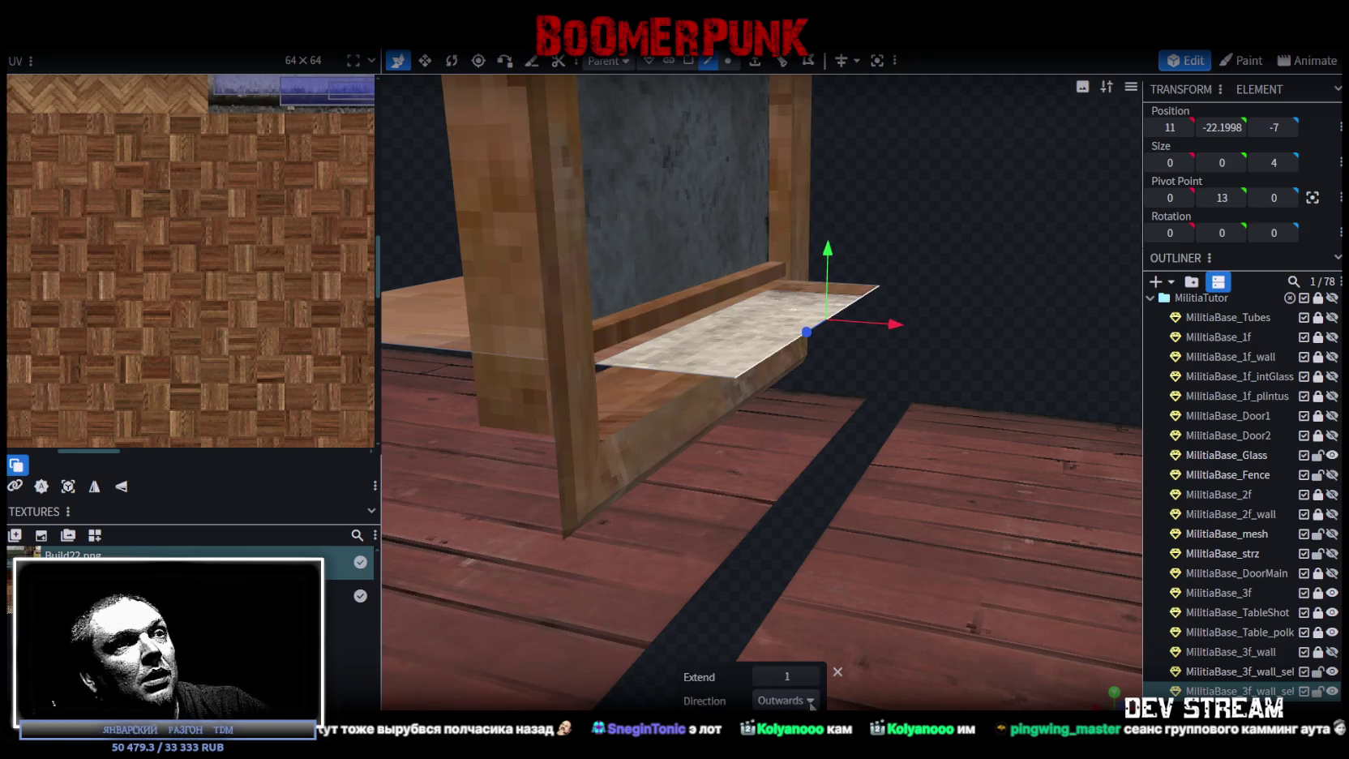
left_click(784, 700)
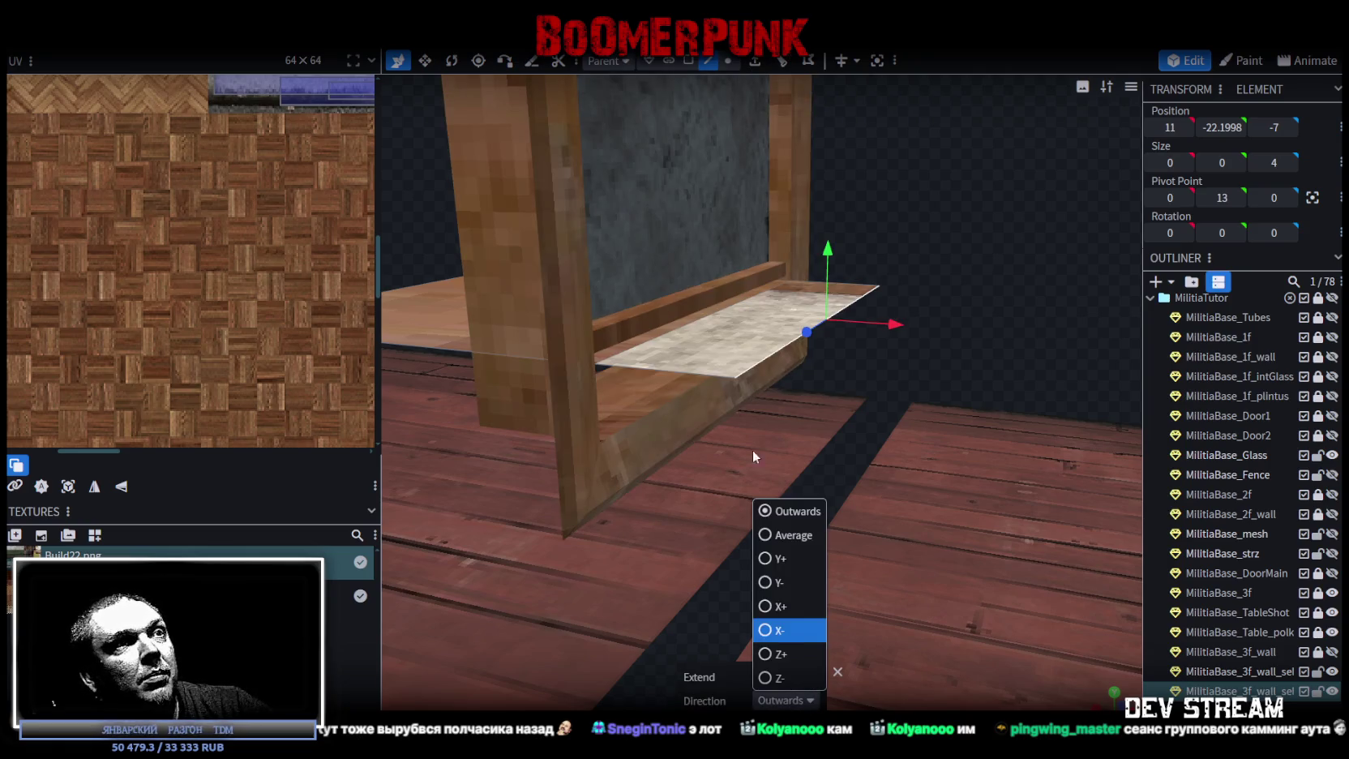
left_click(766, 582)
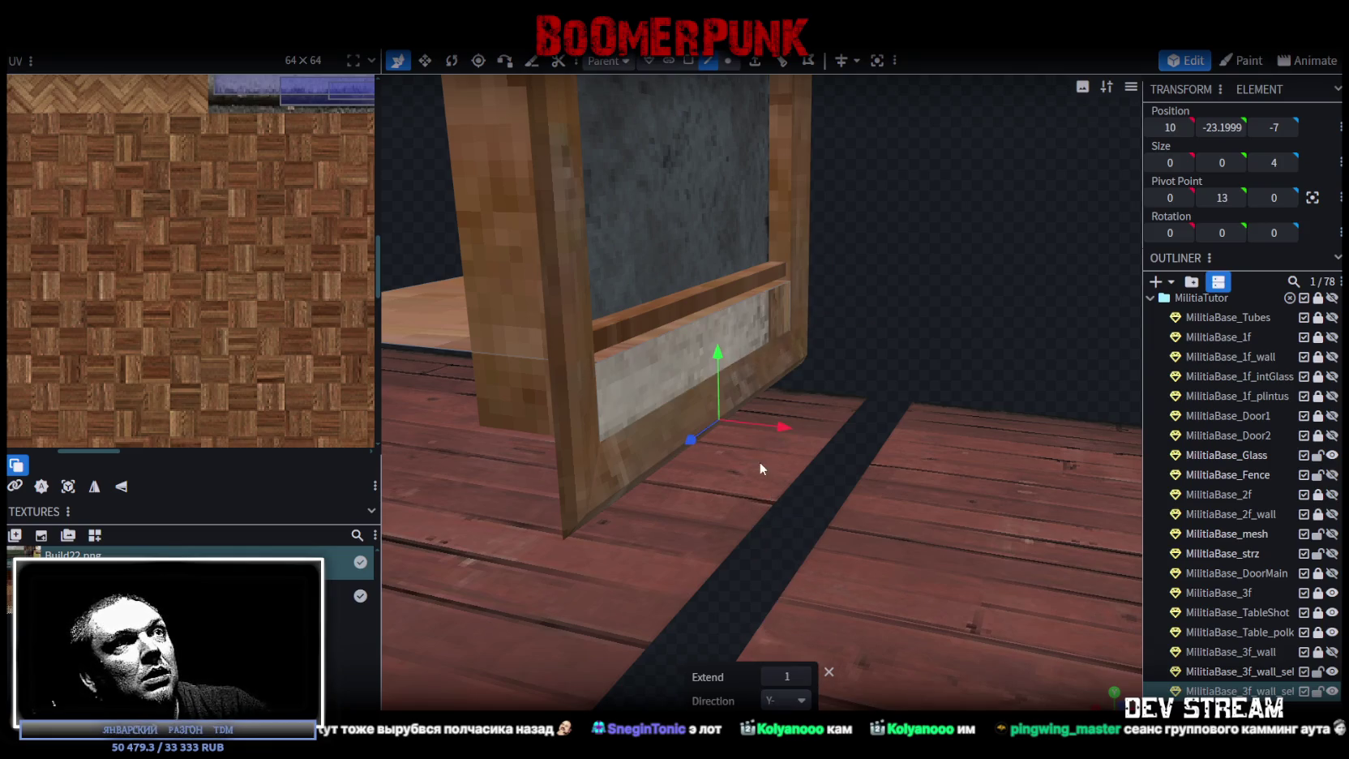
left_click(770, 677)
left_click(770, 677)
left_click(770, 677)
left_click(770, 677)
left_click(770, 677)
scroll(944, 329, "up", 5)
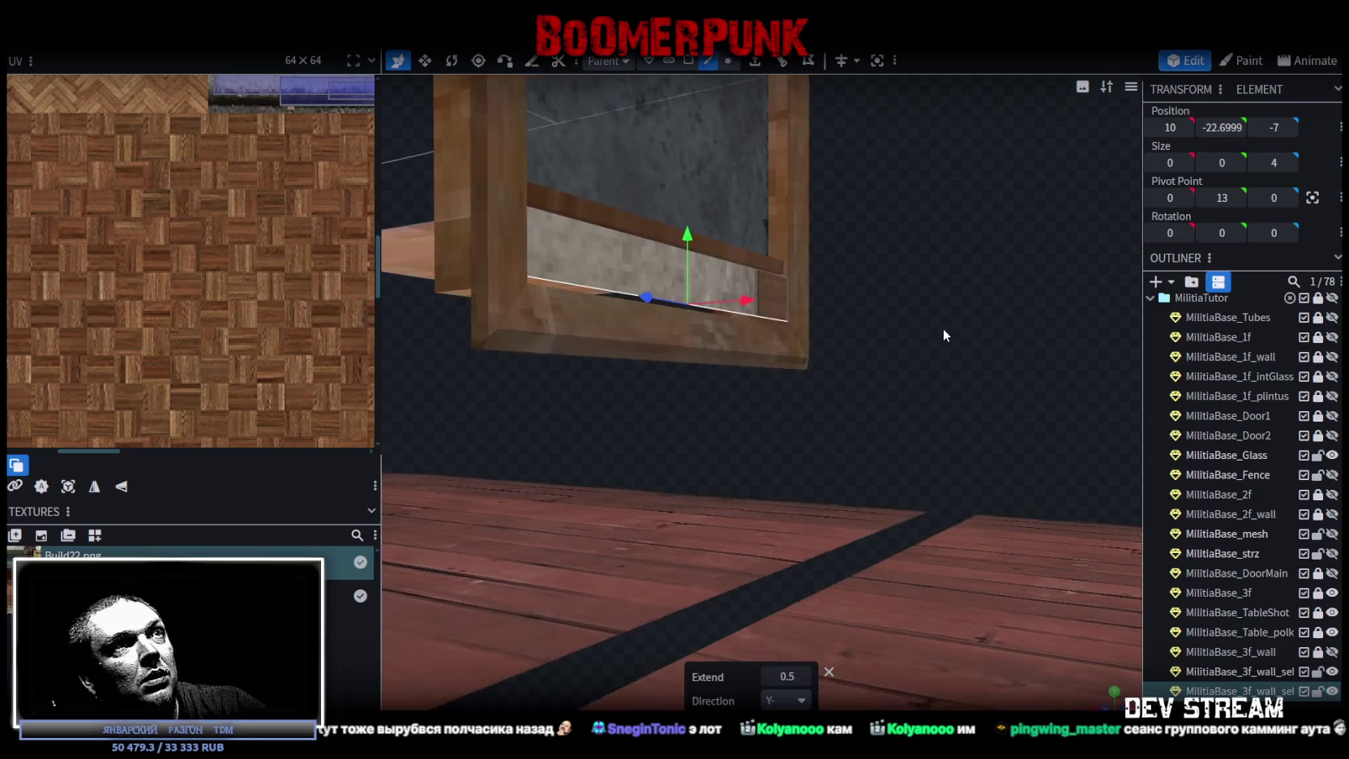
left_click(768, 678)
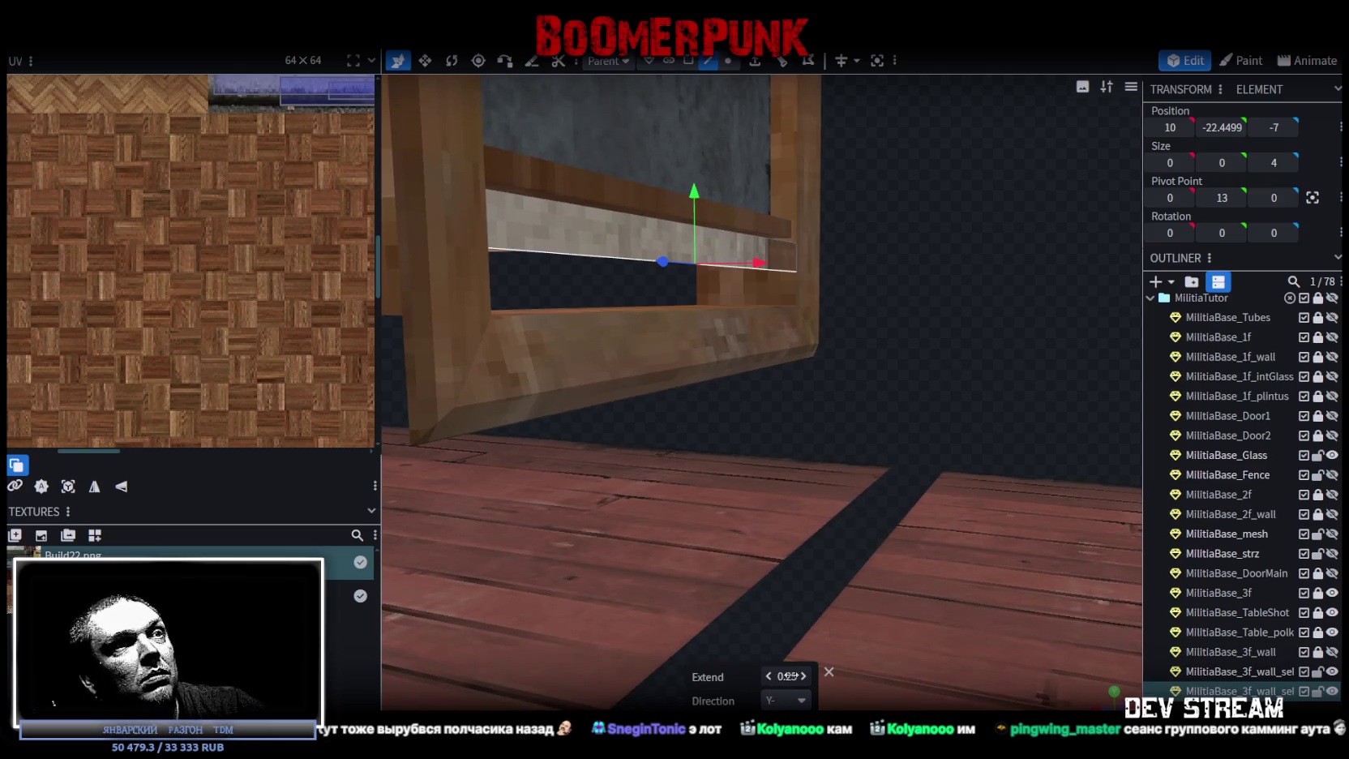
left_click(805, 675)
left_click(805, 675)
left_click(805, 675)
Extrude the side face in direction X- by 3.6, then select the slab's front face.
mouse_move(811, 660)
left_mouse_down()
mouse_move(980, 366)
mouse_move(999, 367)
mouse_move(911, 349)
mouse_move(938, 336)
left_mouse_up()
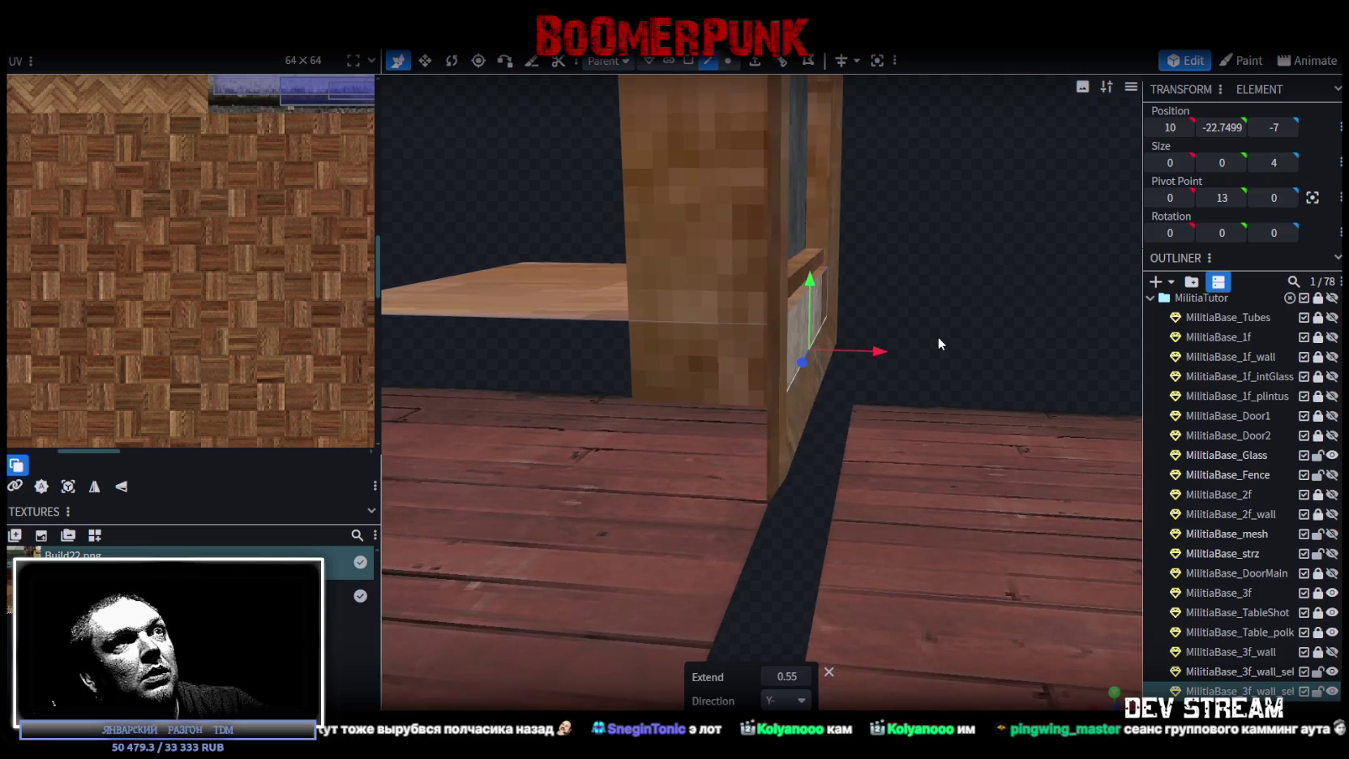
left_click(751, 65)
left_click(815, 702)
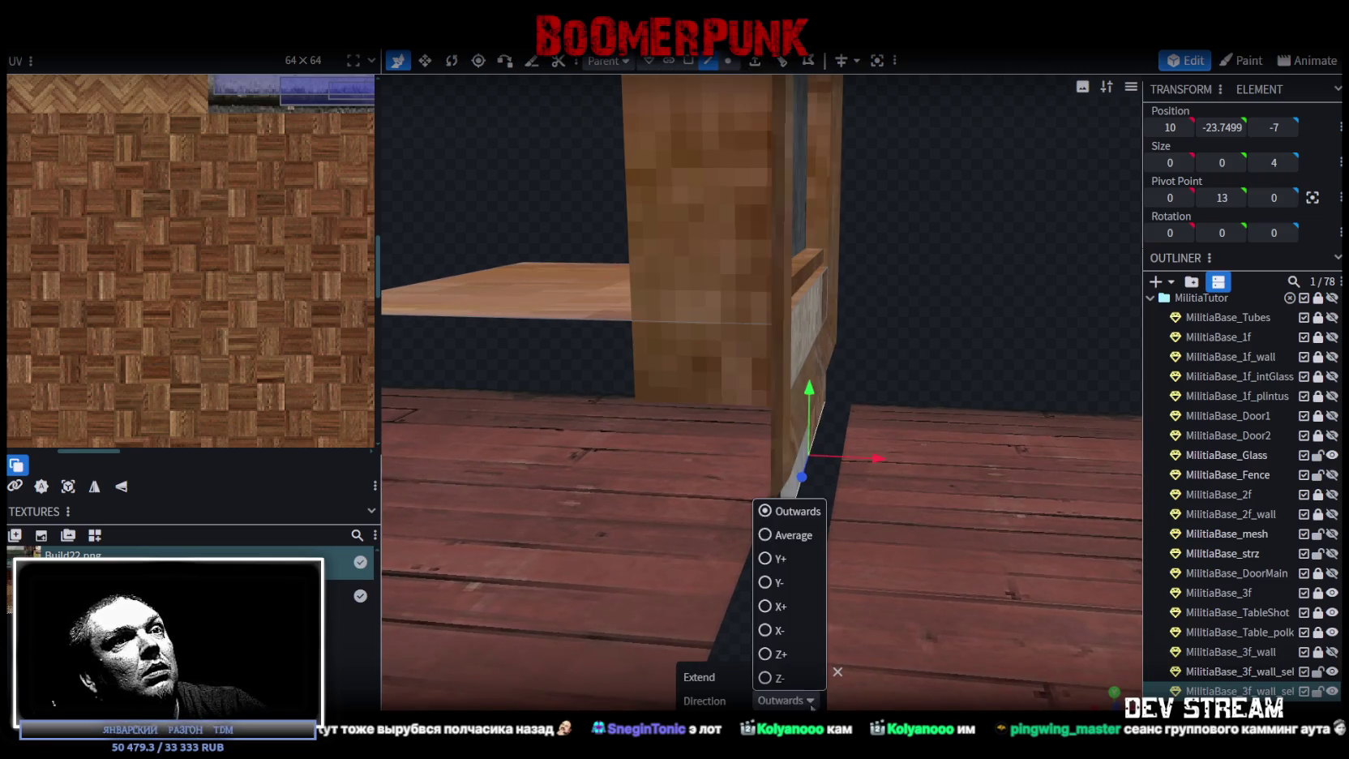
left_click(764, 631)
mouse_move(846, 453)
left_mouse_down()
mouse_move(978, 357)
mouse_move(957, 381)
left_mouse_up()
left_click(805, 678)
left_click(805, 677)
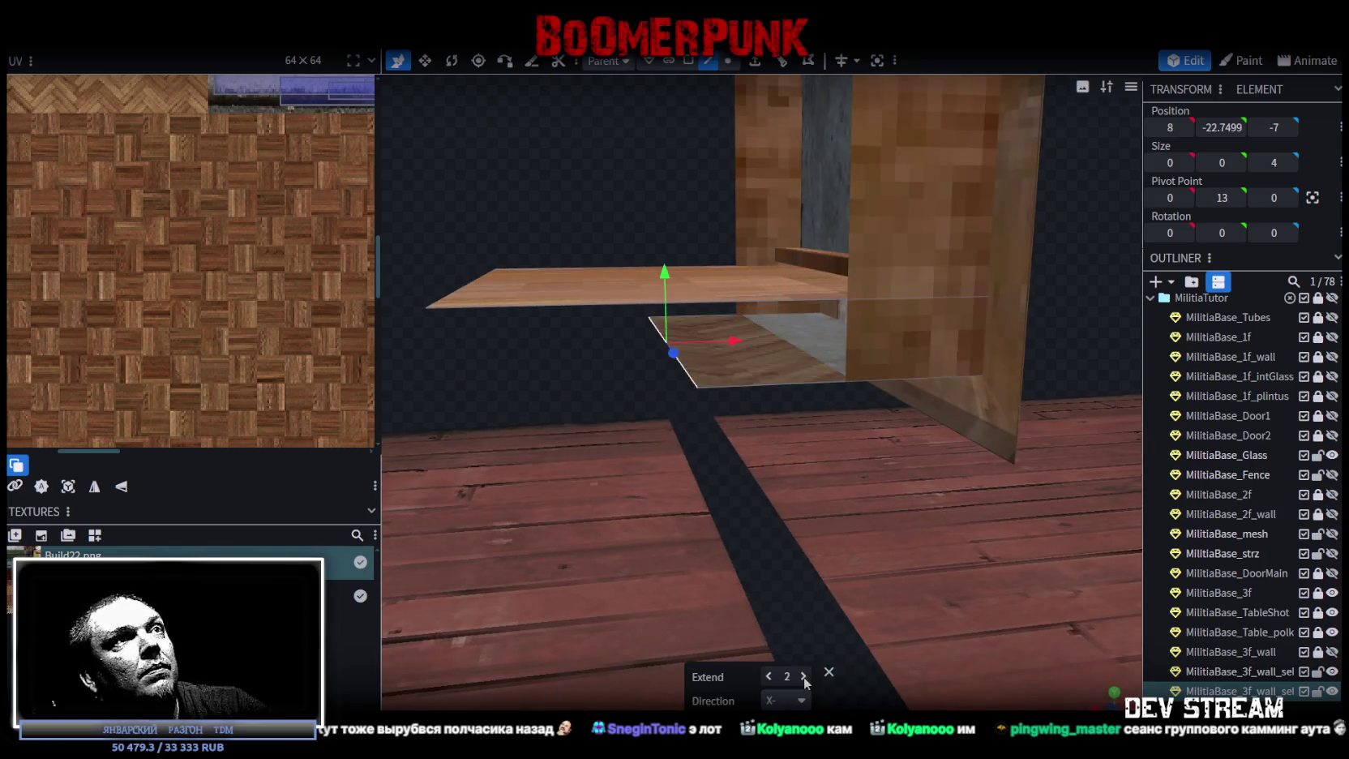
left_click(803, 677)
mouse_move(786, 588)
left_mouse_down()
mouse_move(722, 473)
mouse_move(754, 490)
left_mouse_up()
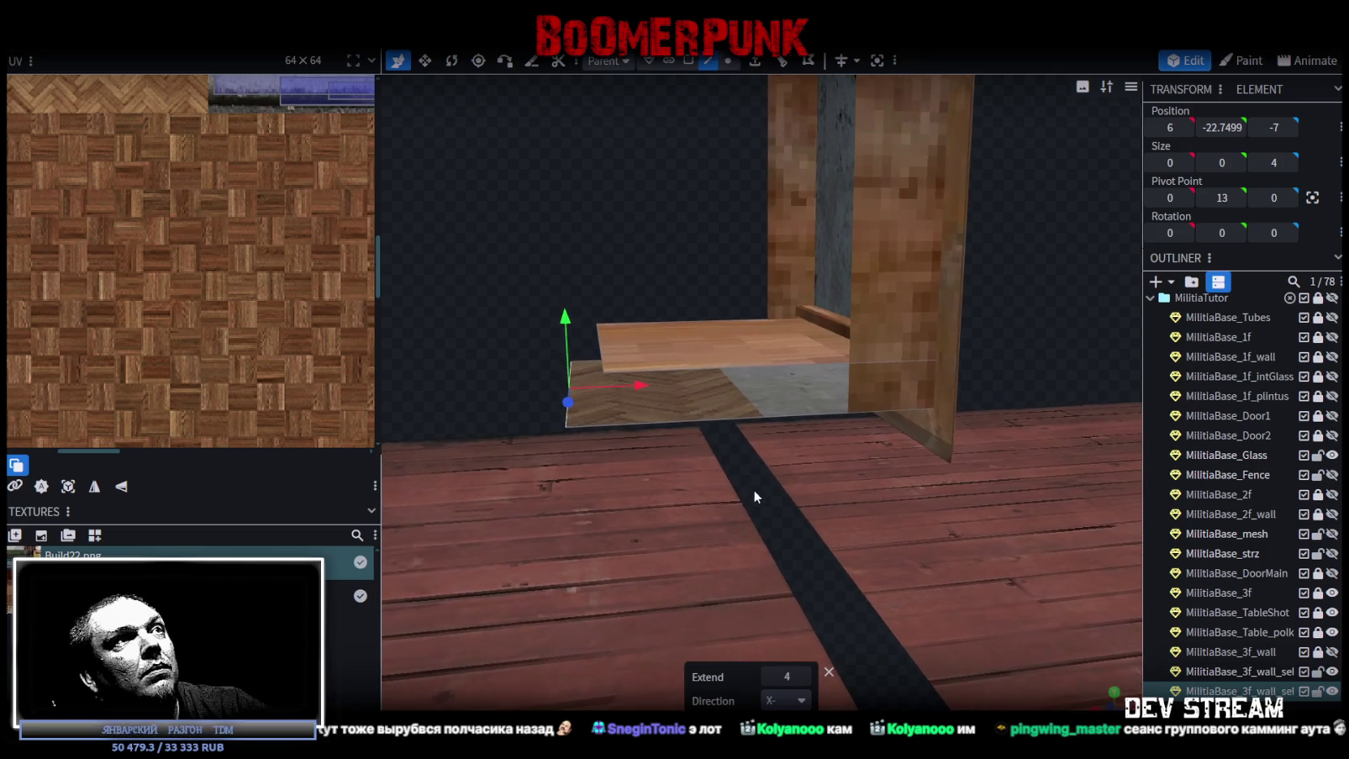
left_click(769, 678)
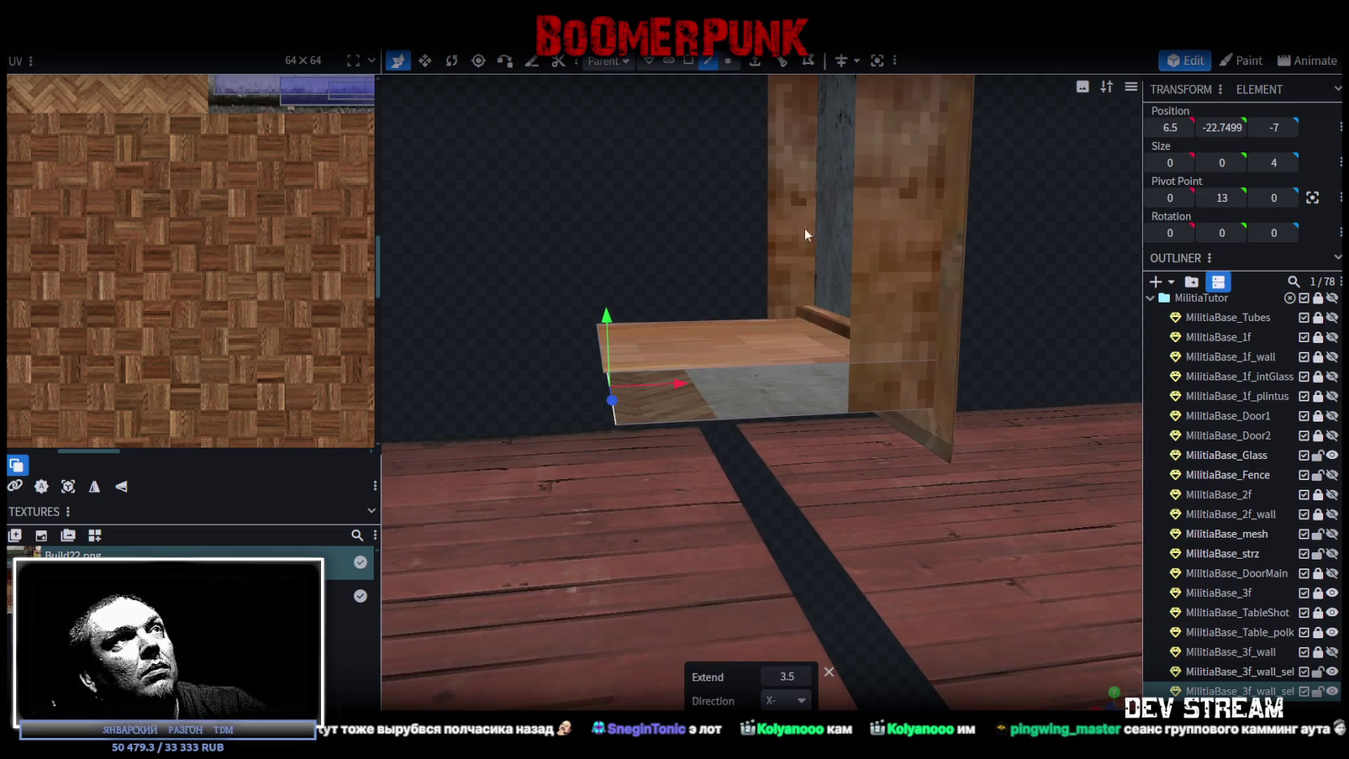
left_click(806, 677)
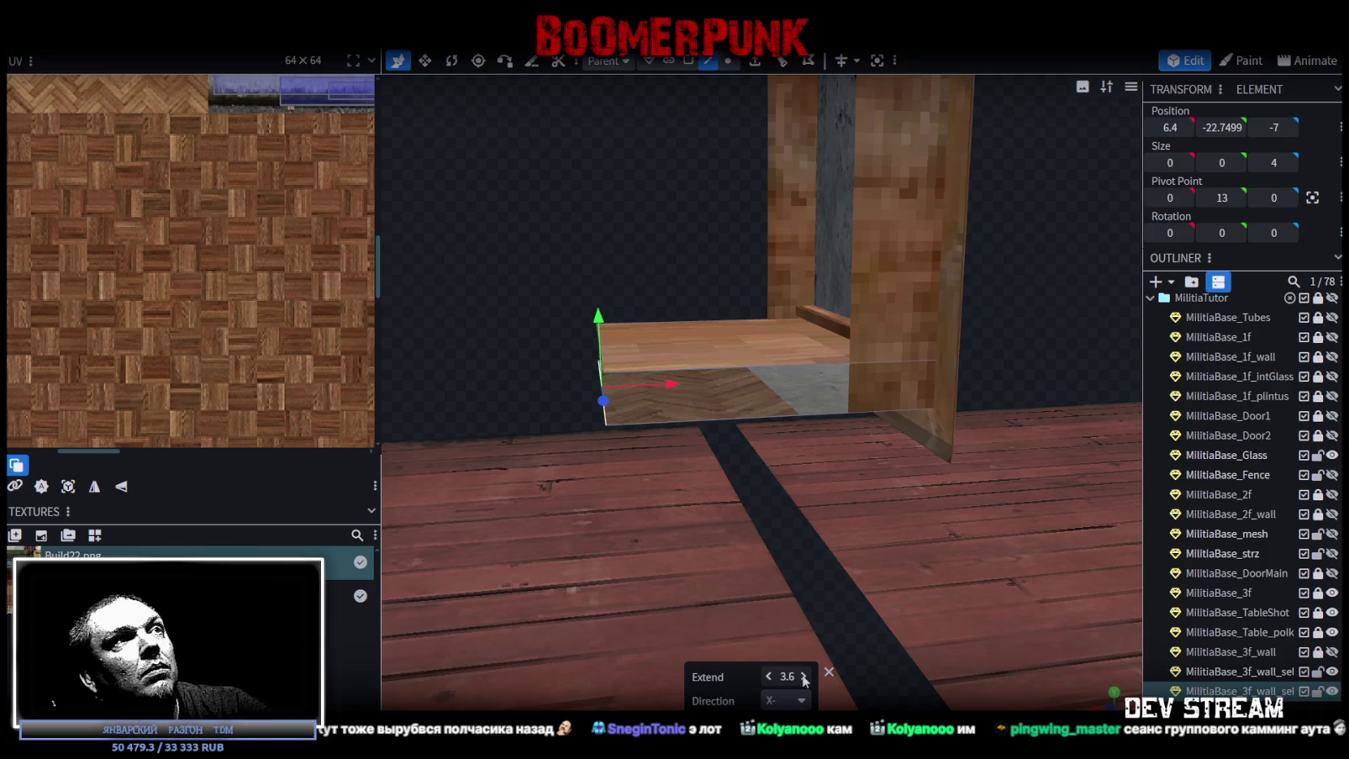
mouse_move(606, 271)
left_mouse_down()
mouse_move(775, 524)
mouse_move(675, 313)
mouse_move(826, 382)
left_mouse_up()
left_click(823, 547)
left_click(831, 384)
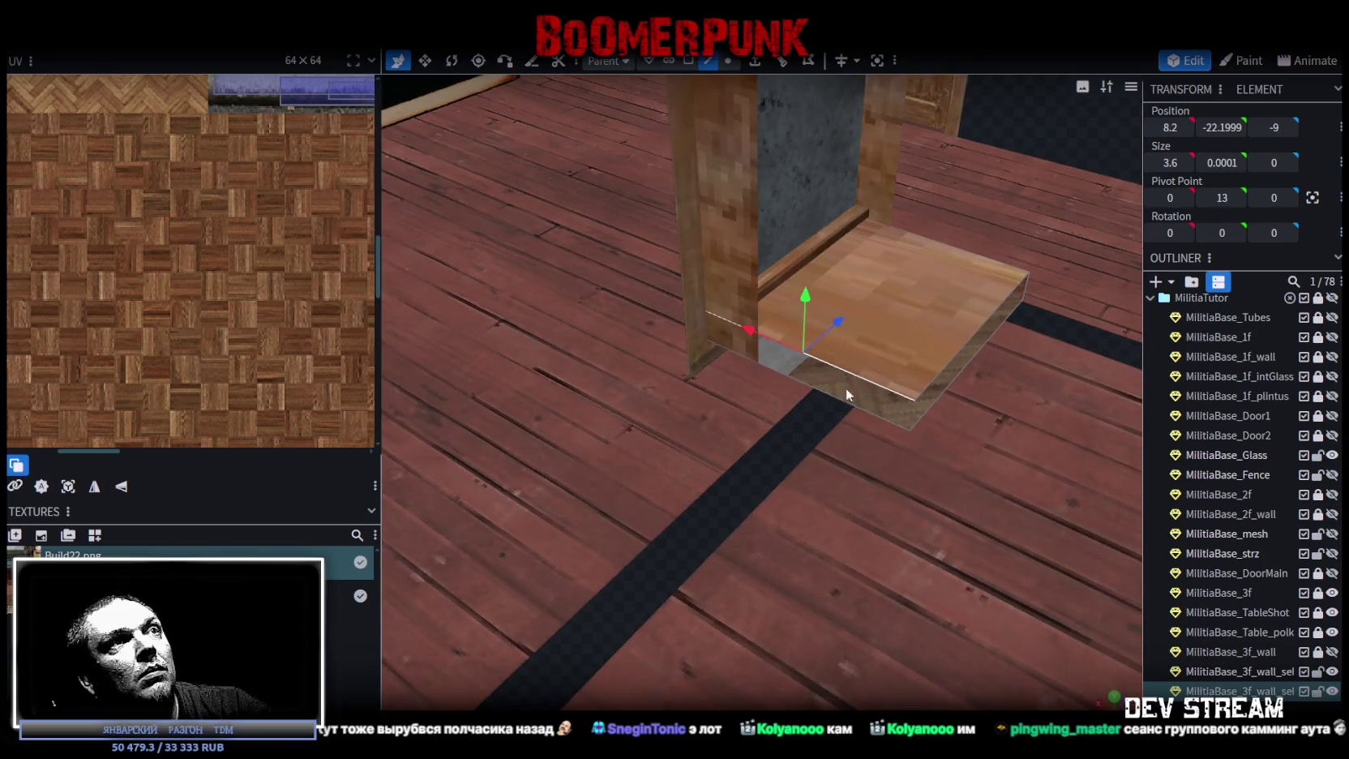
In face mode, inset the slab's top face to leave a thin rim.
left_click(687, 60)
left_click(783, 63)
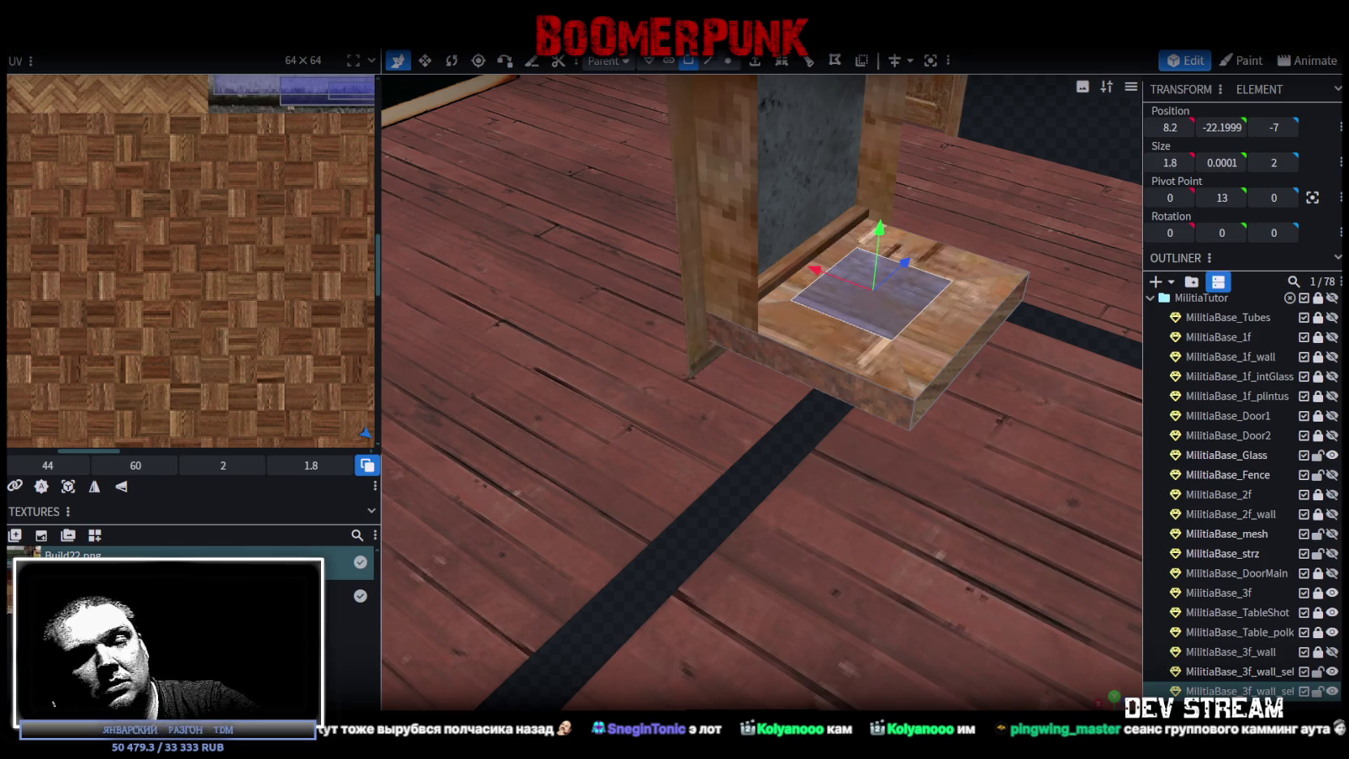
left_click(782, 62)
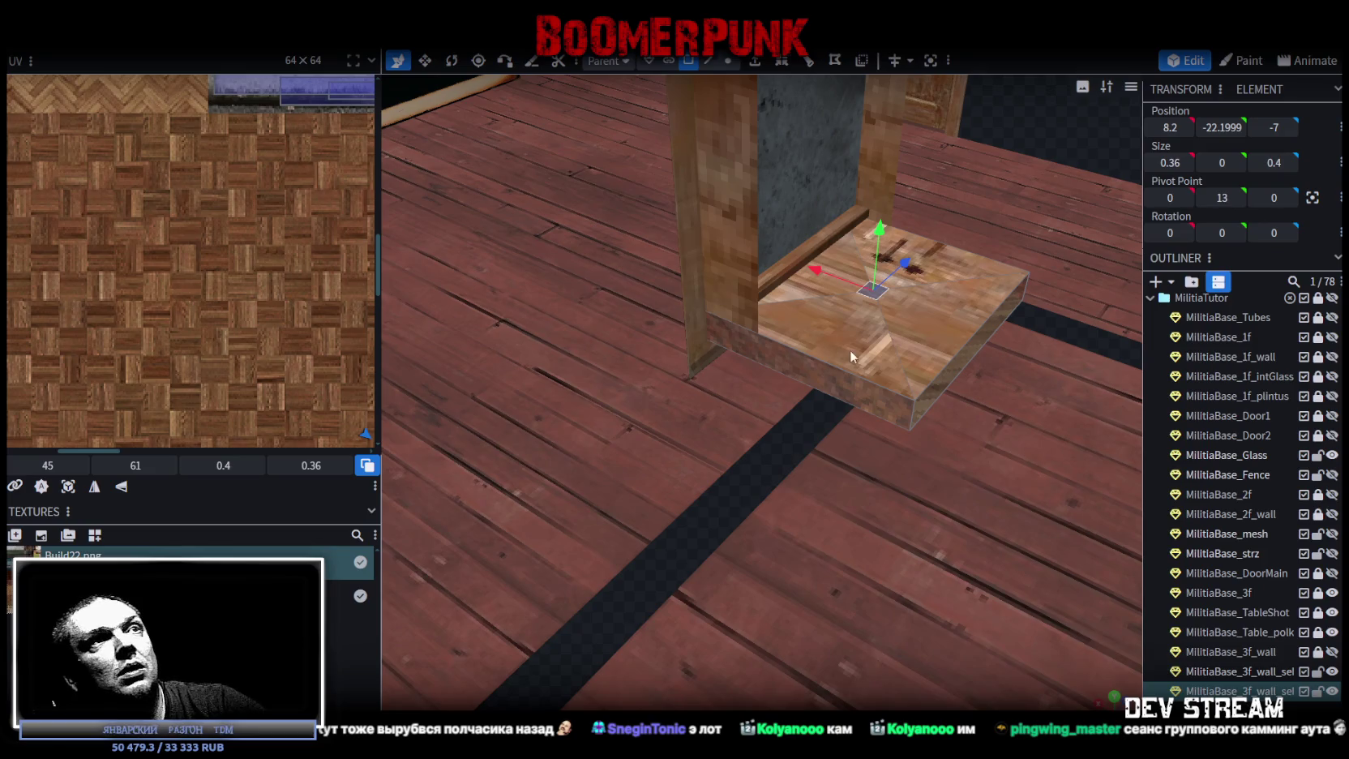
key("ctrl+z")
key("ctrl+z")
left_click(781, 62)
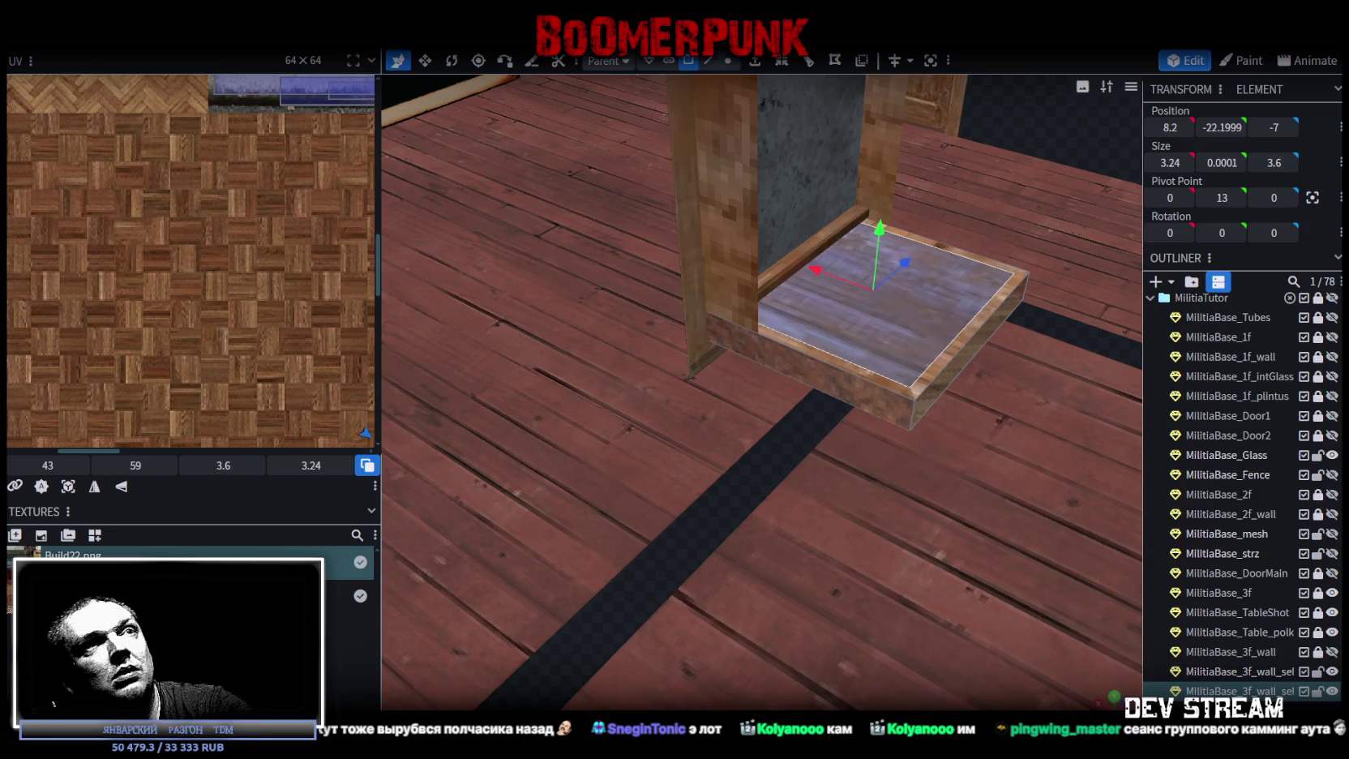
mouse_move(913, 630)
left_mouse_down()
mouse_move(877, 442)
mouse_move(903, 267)
mouse_move(970, 136)
mouse_move(963, 165)
mouse_move(872, 185)
mouse_move(865, 160)
left_mouse_up()
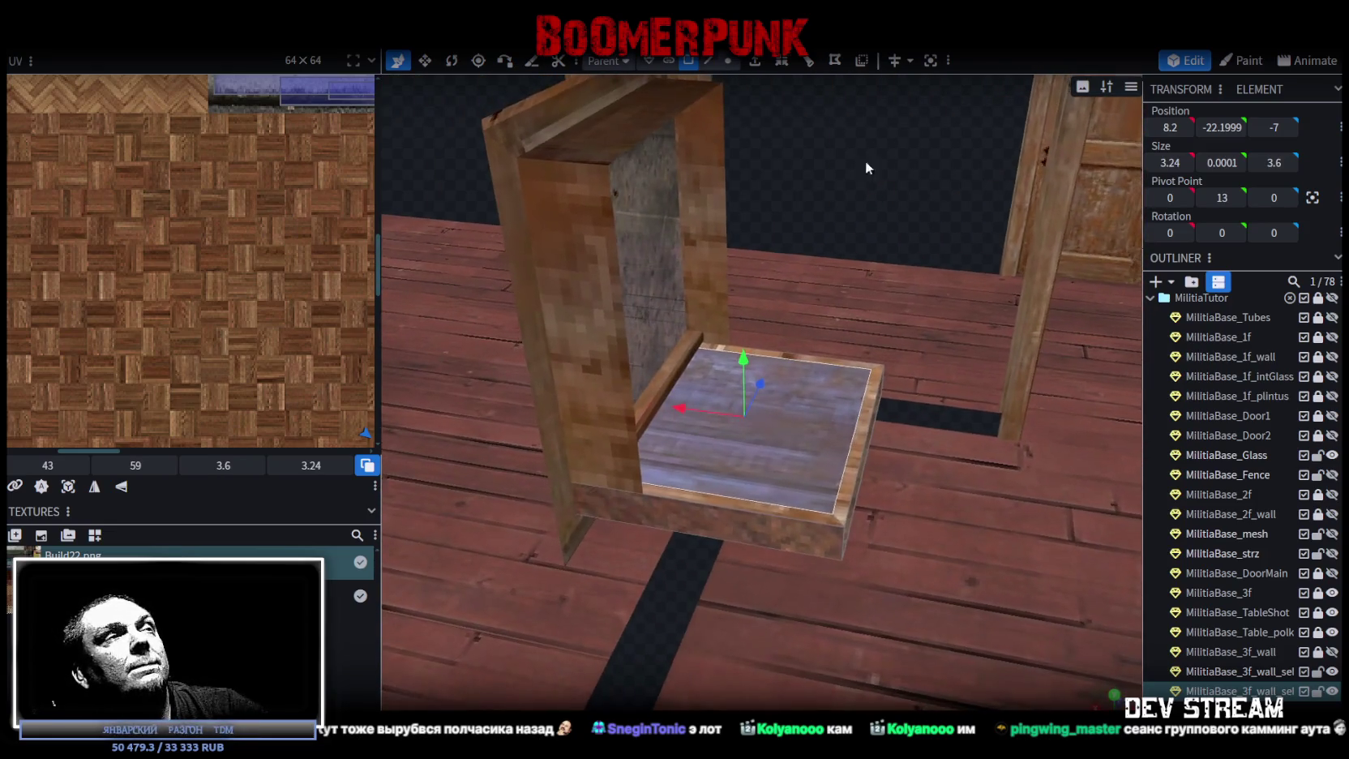
Extrude the inset centre face outwards by -0.5 to sink a shallow tray.
left_click(755, 61)
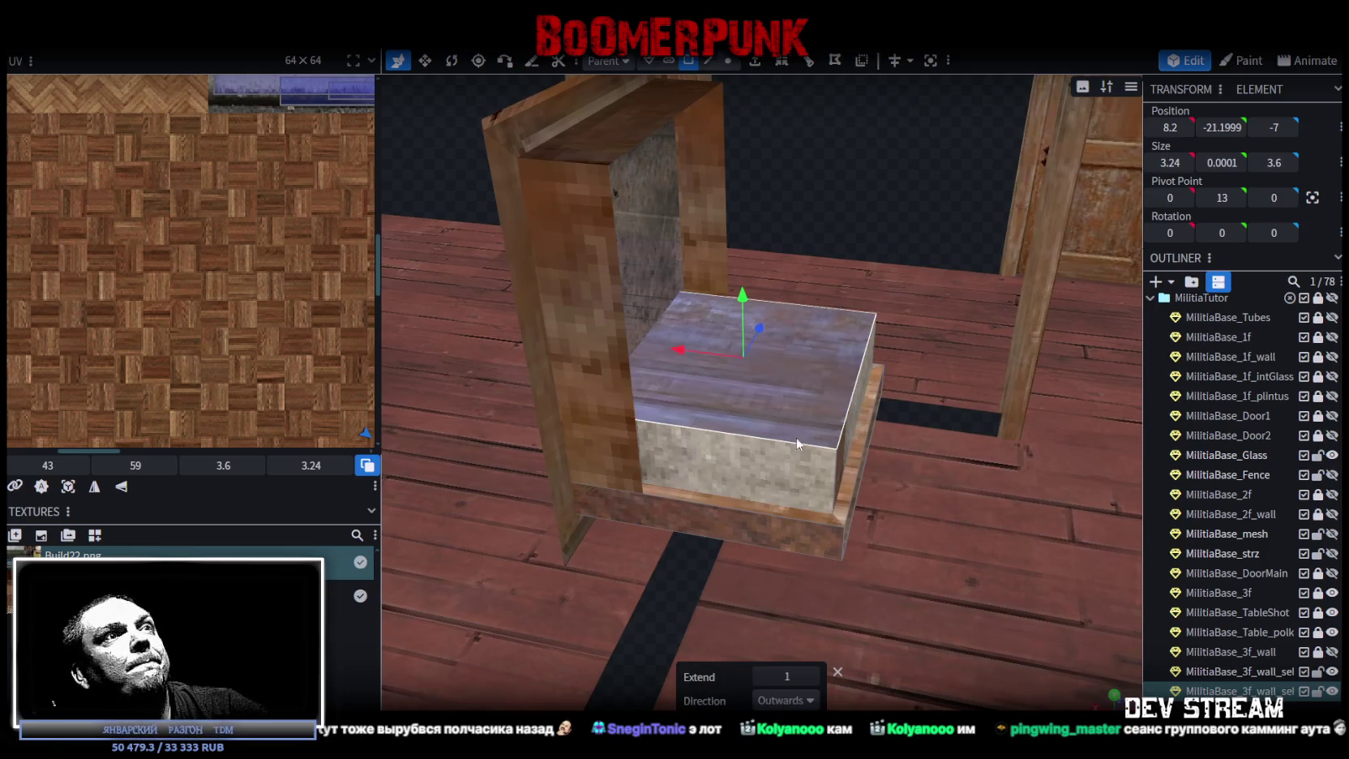
left_click(759, 676)
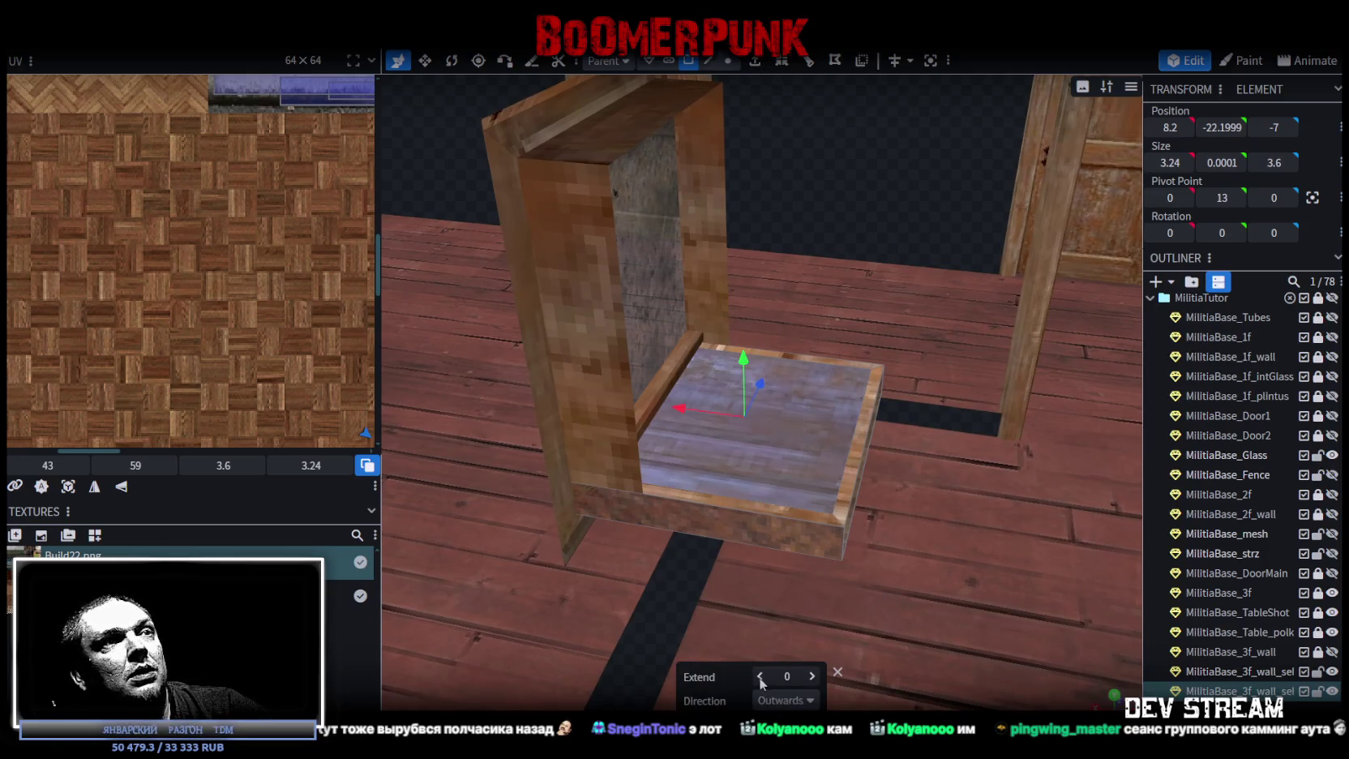
left_click(760, 676)
left_click(760, 676)
left_click(759, 676)
left_click(760, 676)
left_click(760, 677)
left_click(759, 676)
left_click(815, 680)
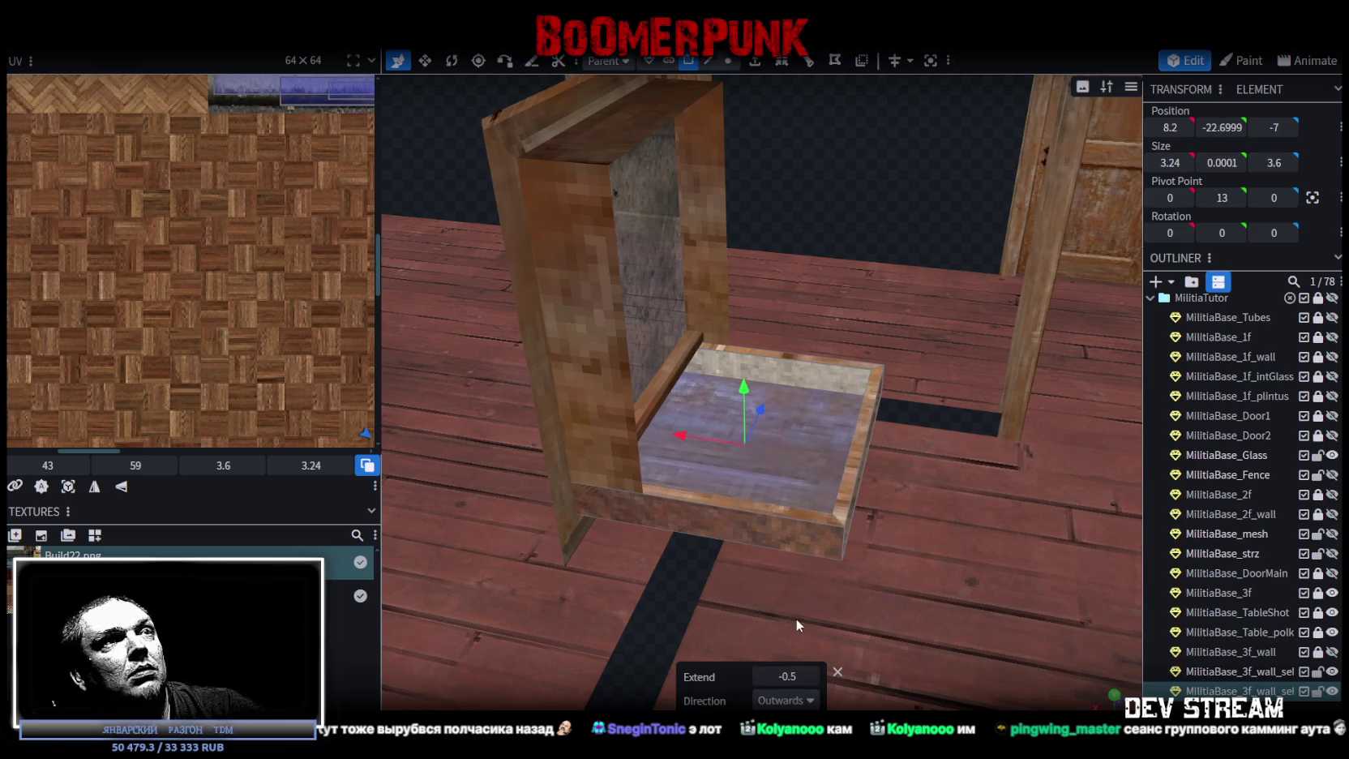
mouse_move(849, 243)
left_mouse_down()
mouse_move(922, 161)
mouse_move(920, 132)
mouse_move(854, 127)
mouse_move(827, 188)
mouse_move(671, 143)
mouse_move(564, 235)
mouse_move(431, 245)
mouse_move(461, 237)
mouse_move(452, 219)
mouse_move(649, 245)
mouse_move(660, 209)
mouse_move(567, 231)
left_mouse_up()
Map the frame's bottom plank UV onto the lower door wood in the texture atlas.
left_click(699, 422)
scroll(180, 282, "down", 5)
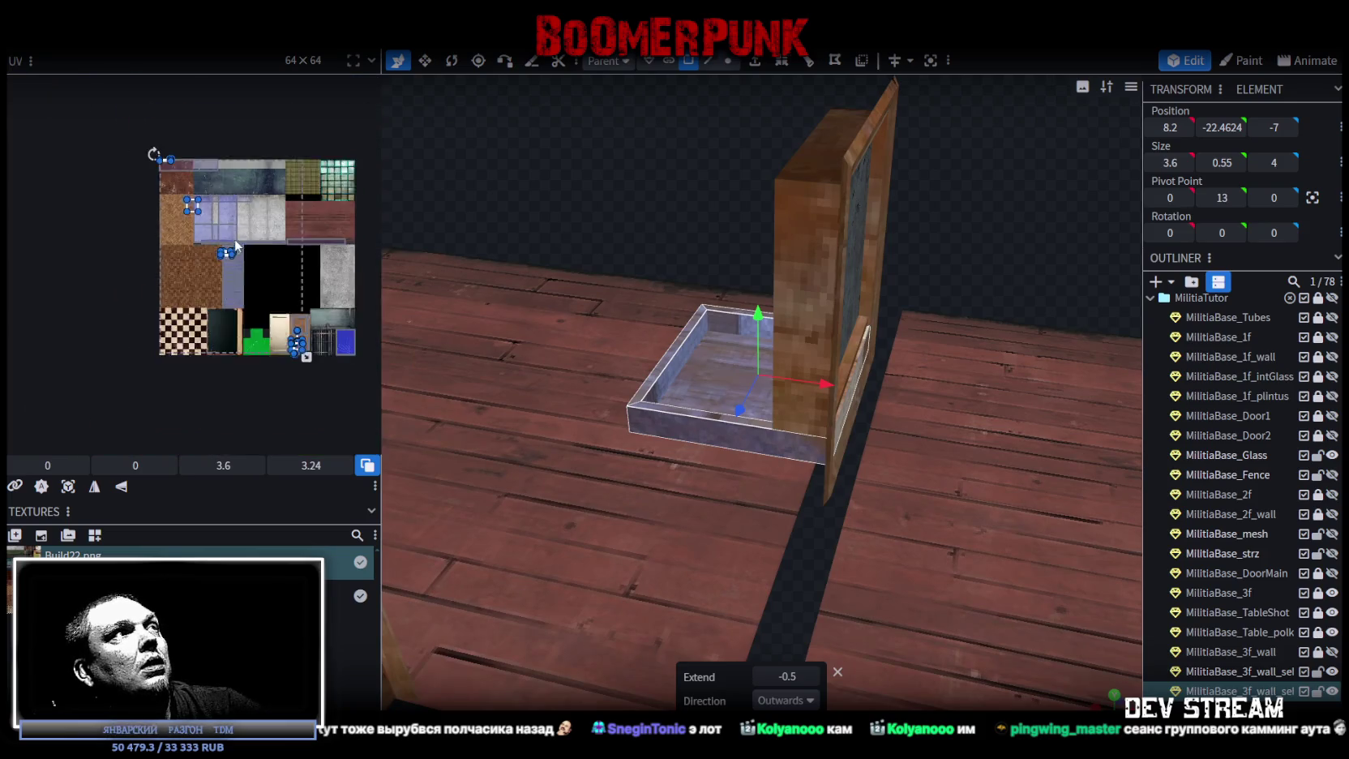
scroll(257, 234, "up", 3)
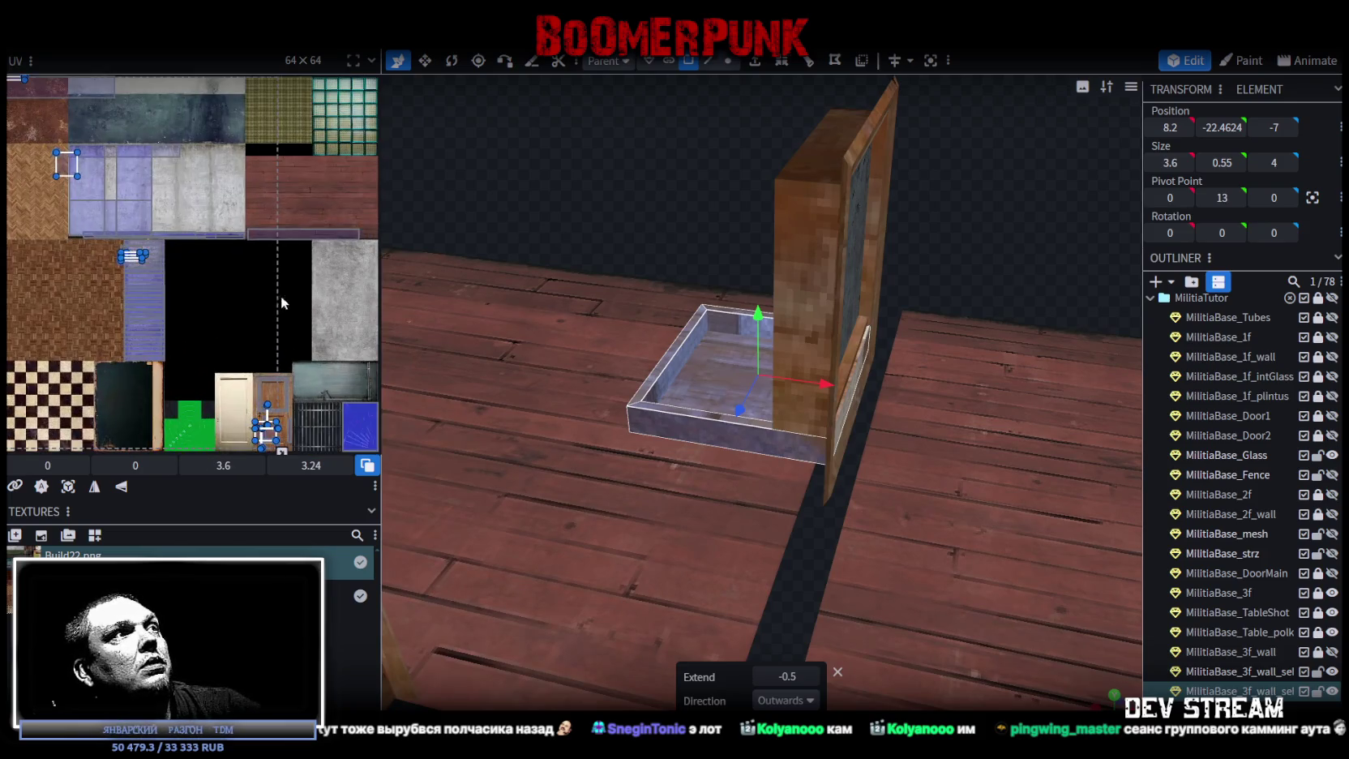
left_click_drag(221, 270, 299, 310)
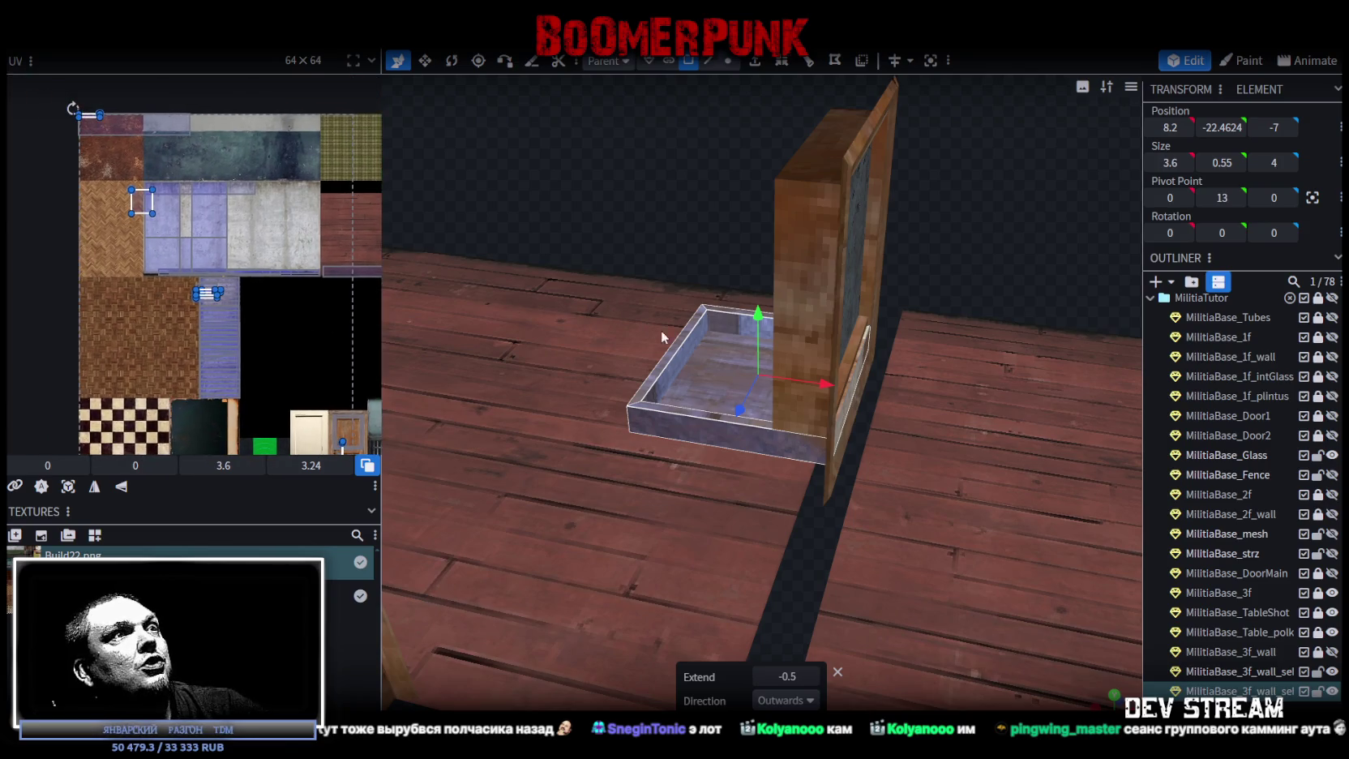
mouse_move(704, 357)
left_mouse_down()
mouse_move(649, 195)
mouse_move(591, 179)
left_mouse_up()
scroll(733, 401, "up", 3)
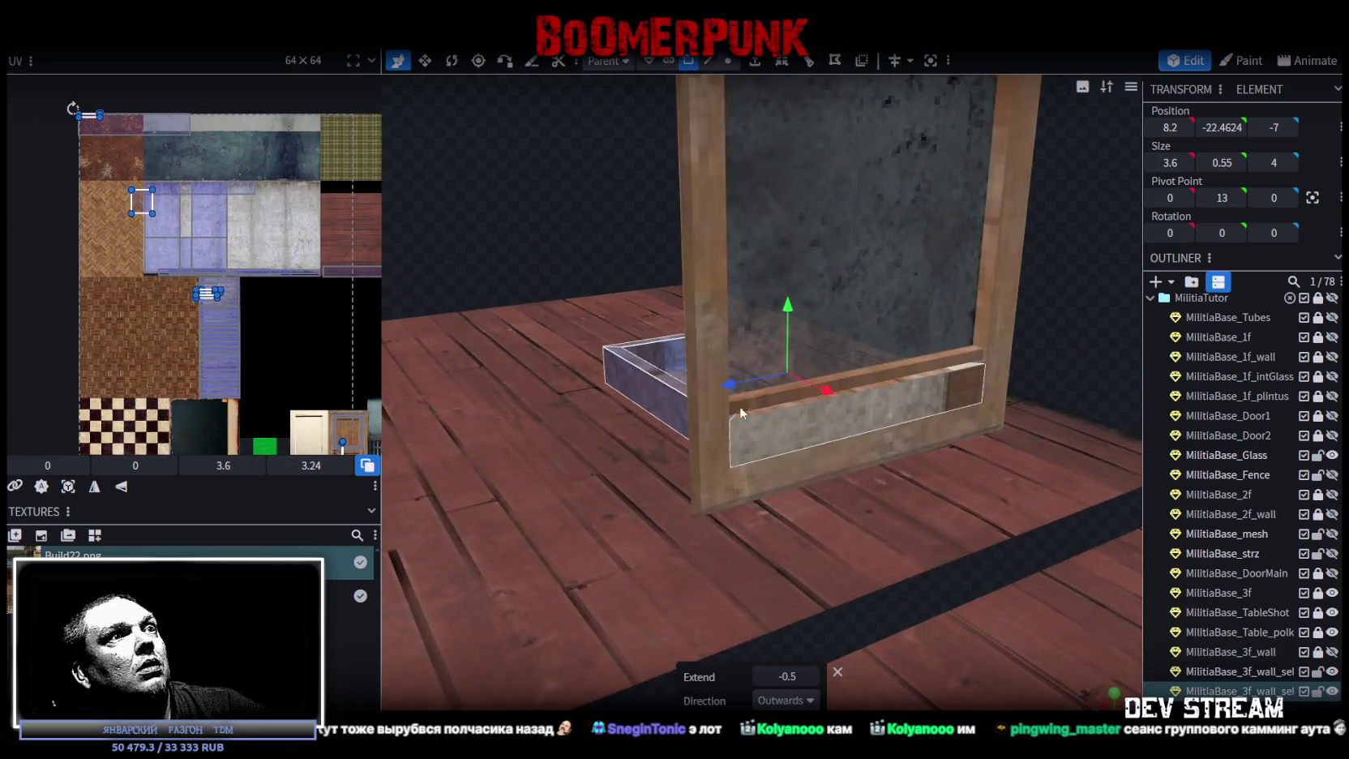
left_click(755, 421)
scroll(203, 279, "down", 3)
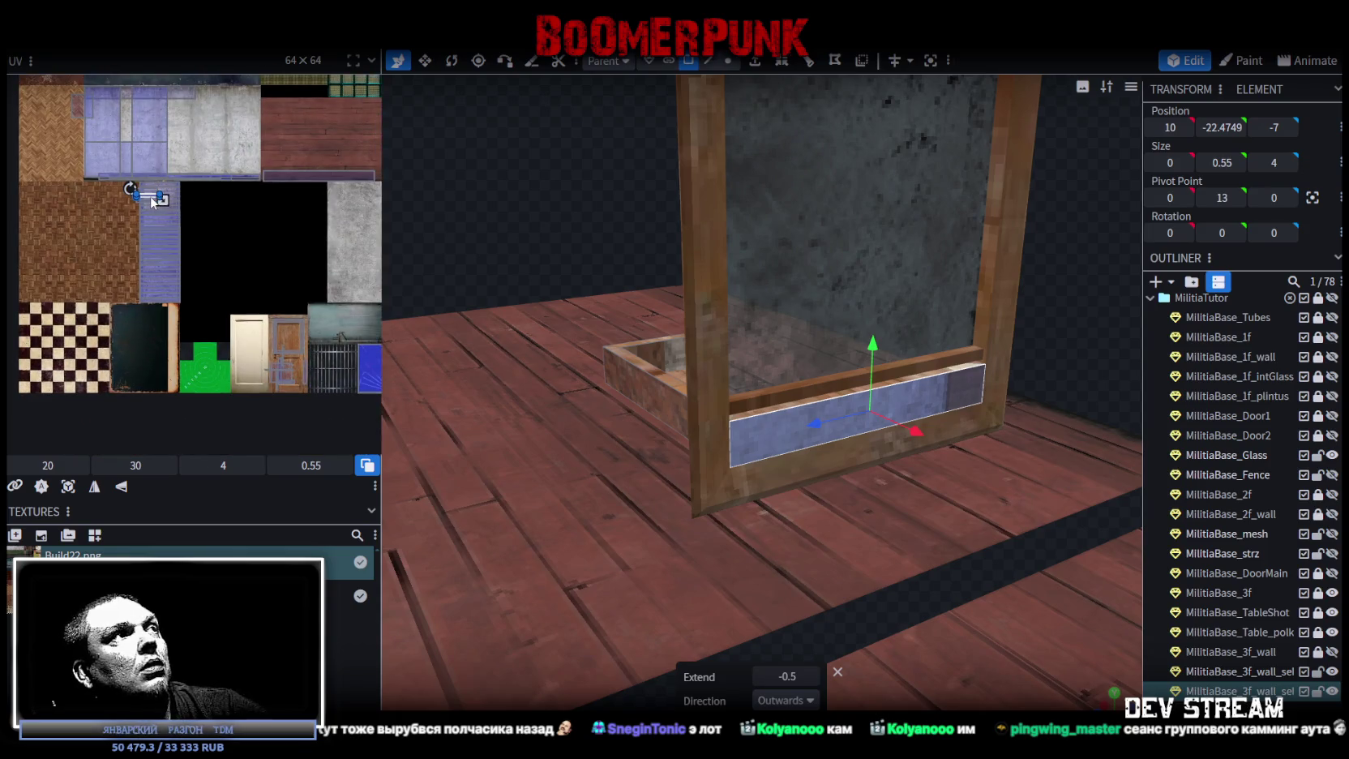
left_click_drag(150, 195, 284, 365)
scroll(290, 362, "up", 3)
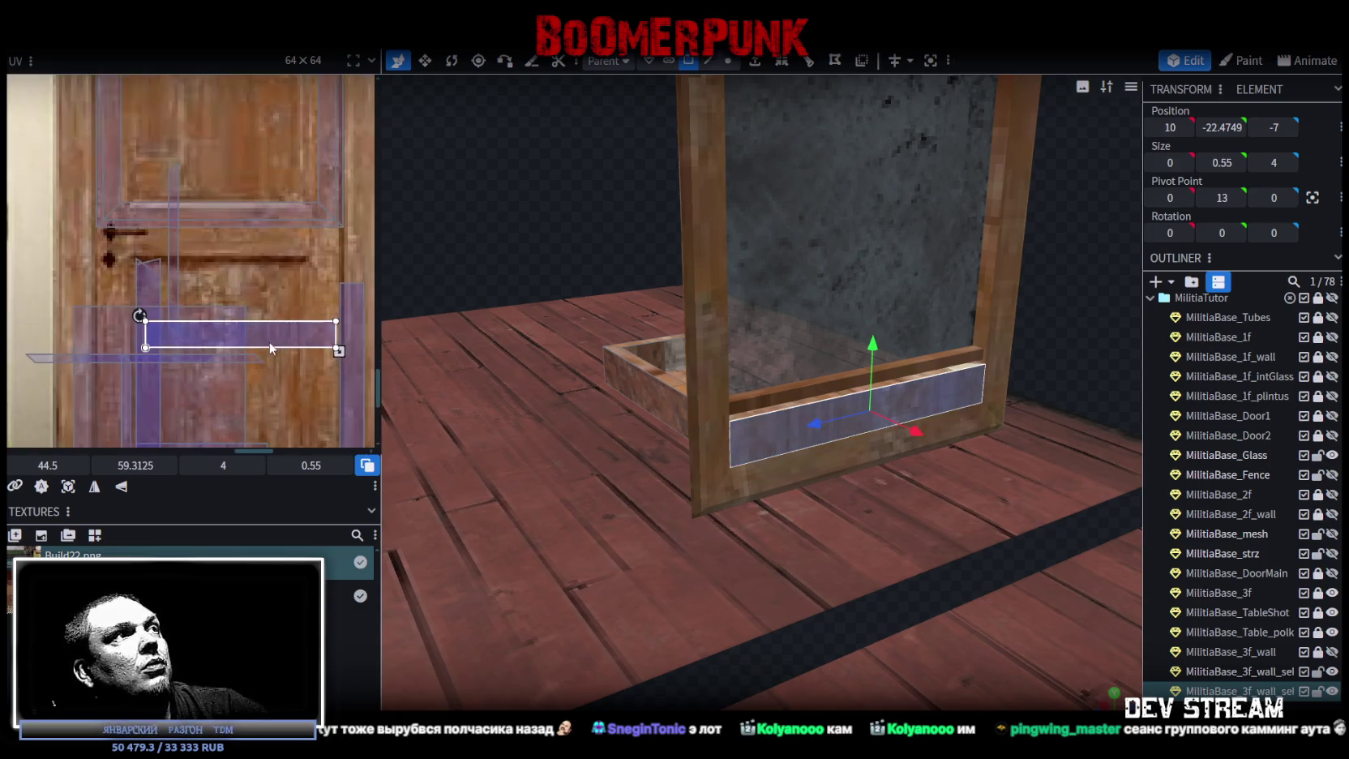
scroll(269, 193, "down", 3)
mouse_move(252, 166)
left_mouse_down()
mouse_move(226, 328)
mouse_move(217, 316)
mouse_move(231, 318)
left_mouse_up()
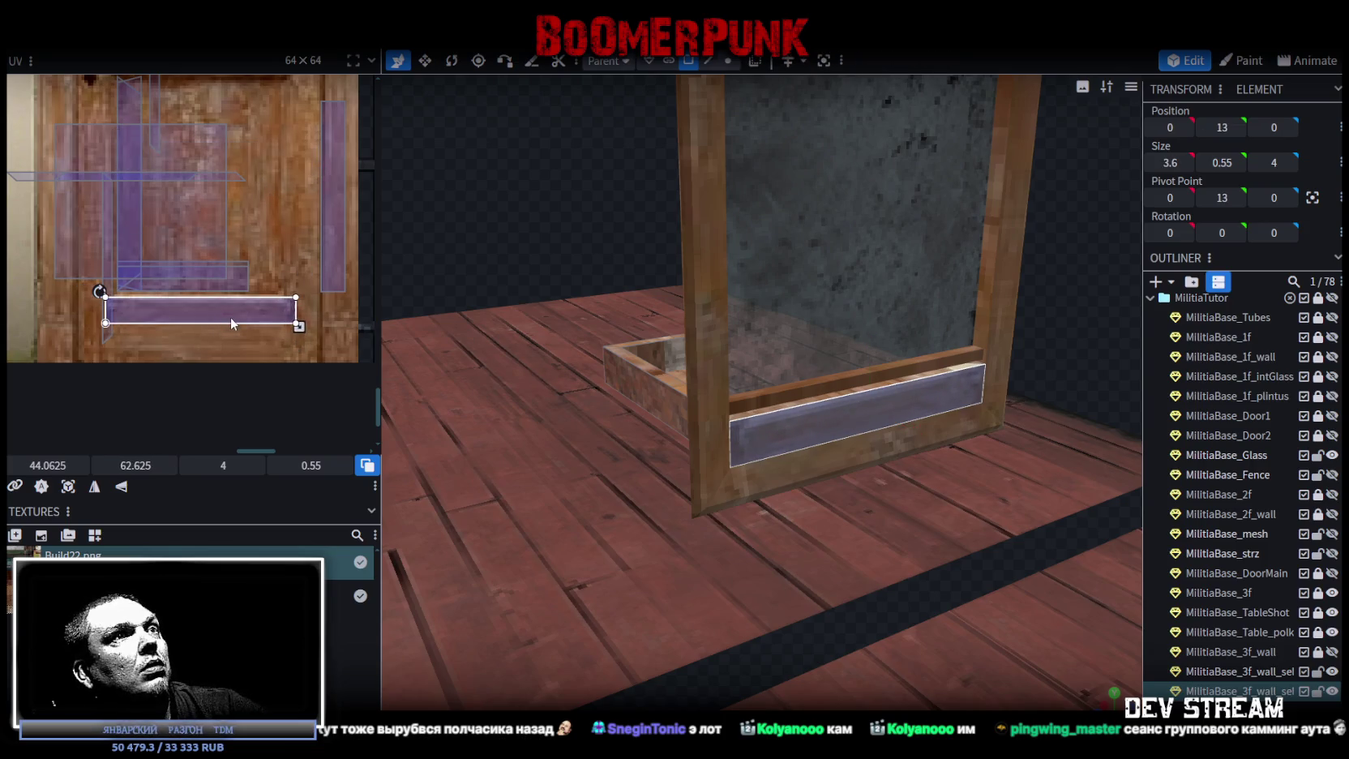
Select the sill box's rim faces and move their UV onto the wood texture.
mouse_move(537, 94)
left_mouse_down()
mouse_move(654, 175)
mouse_move(646, 242)
left_mouse_up()
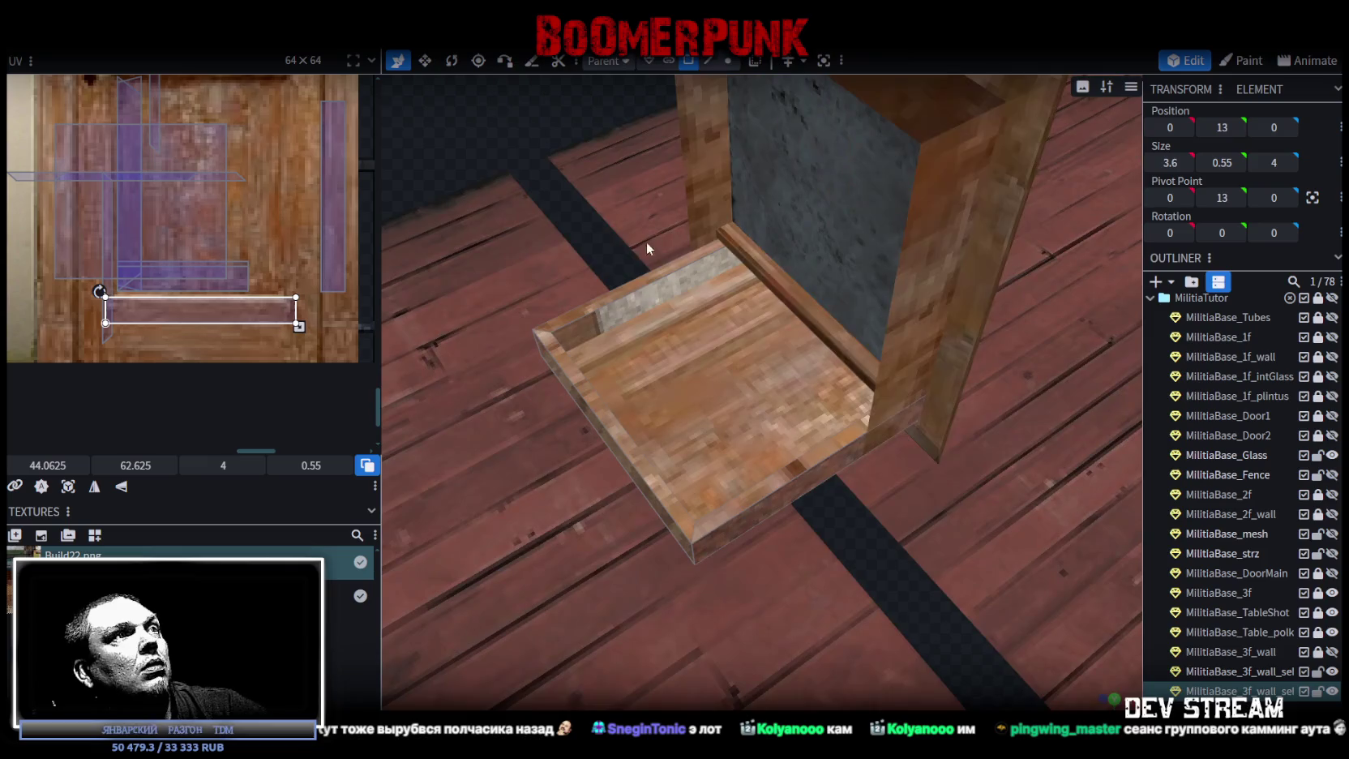
left_click(618, 296)
left_click(585, 396)
mouse_move(824, 453)
left_mouse_down()
mouse_move(698, 384)
mouse_move(593, 195)
mouse_move(466, 147)
mouse_move(868, 389)
left_mouse_up()
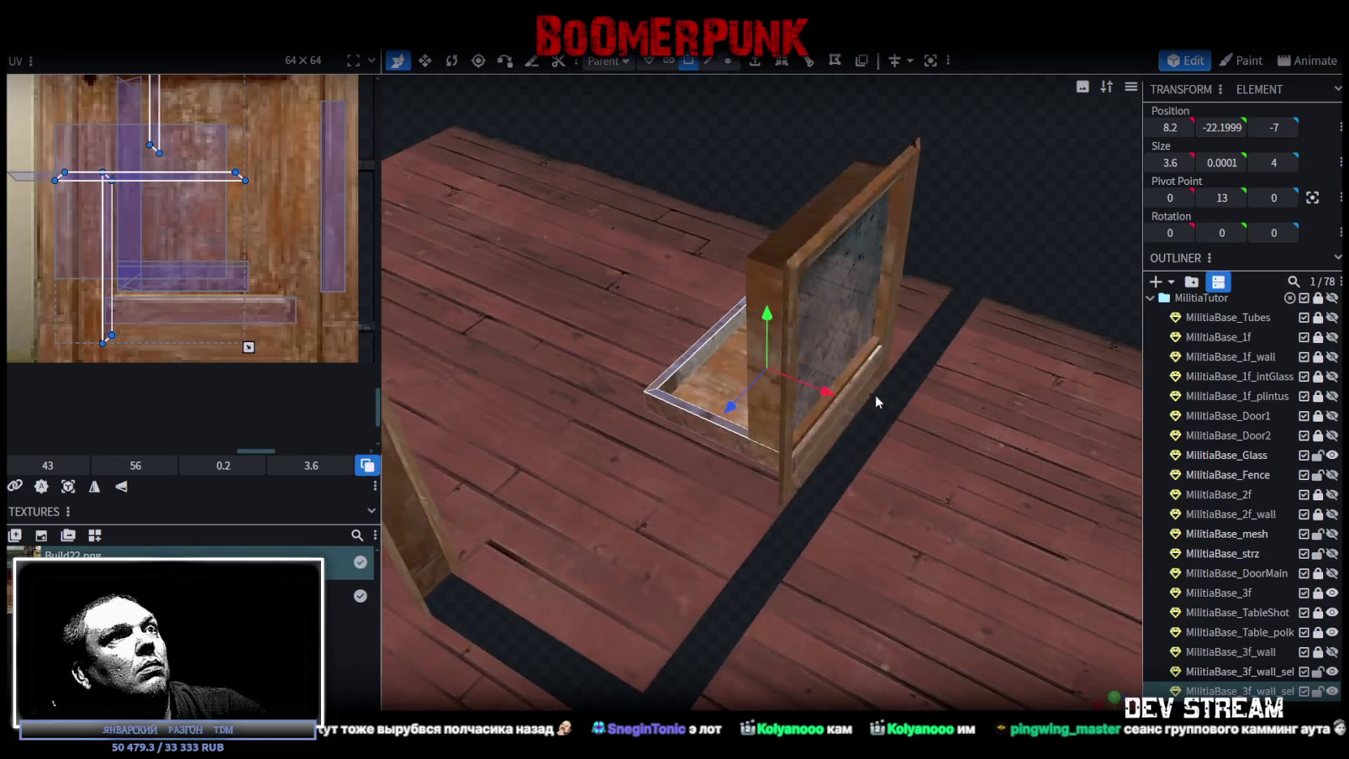
scroll(868, 390, "up", 3)
left_click(875, 385)
mouse_move(116, 89)
left_mouse_down()
mouse_move(268, 235)
mouse_move(296, 253)
mouse_move(311, 222)
left_mouse_up()
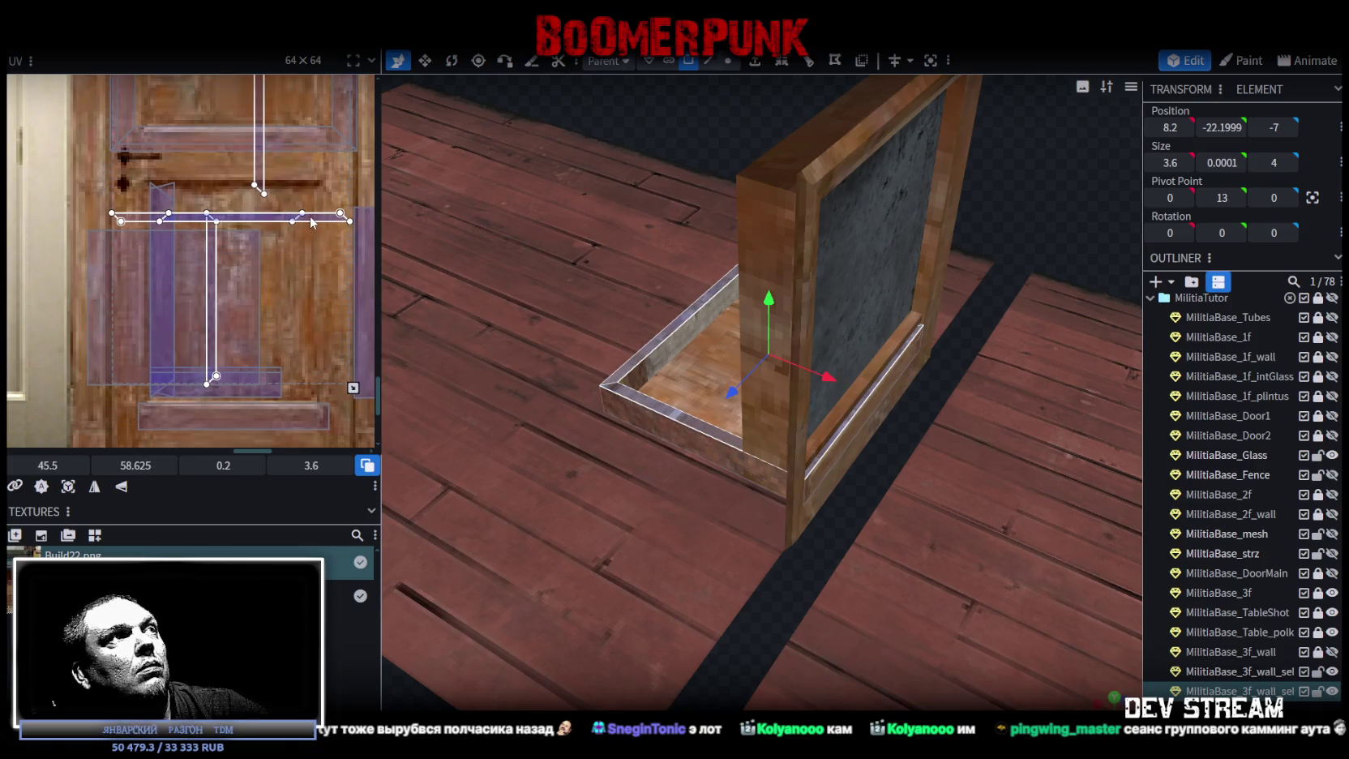
scroll(317, 231, "down", 4)
left_click_drag(278, 208, 281, 196)
scroll(251, 194, "up", 3)
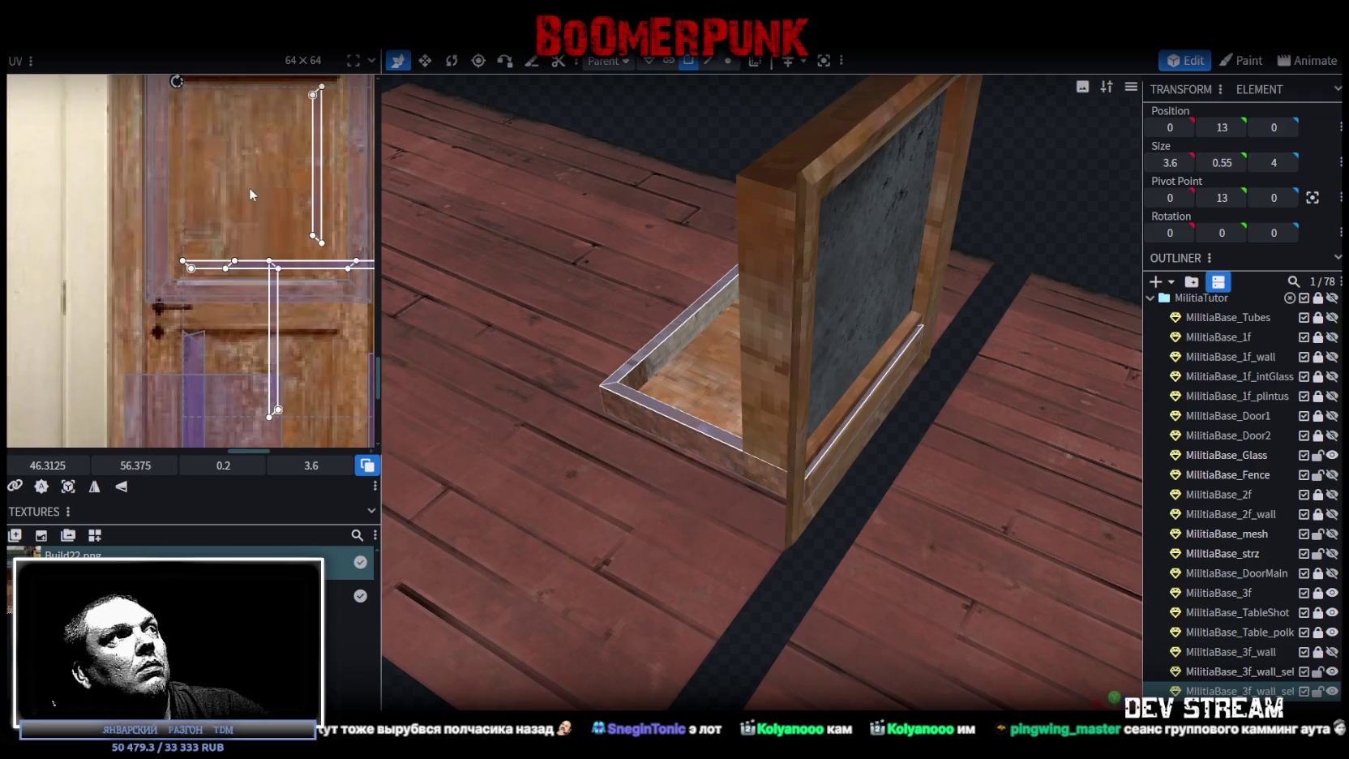
Reposition the remaining rim and edge strip UVs onto frame wood, then select the box floor.
left_click(271, 265)
left_click_drag(283, 270, 287, 93)
left_click(280, 162)
left_click_drag(282, 163, 217, 186)
scroll(264, 180, "up", 2)
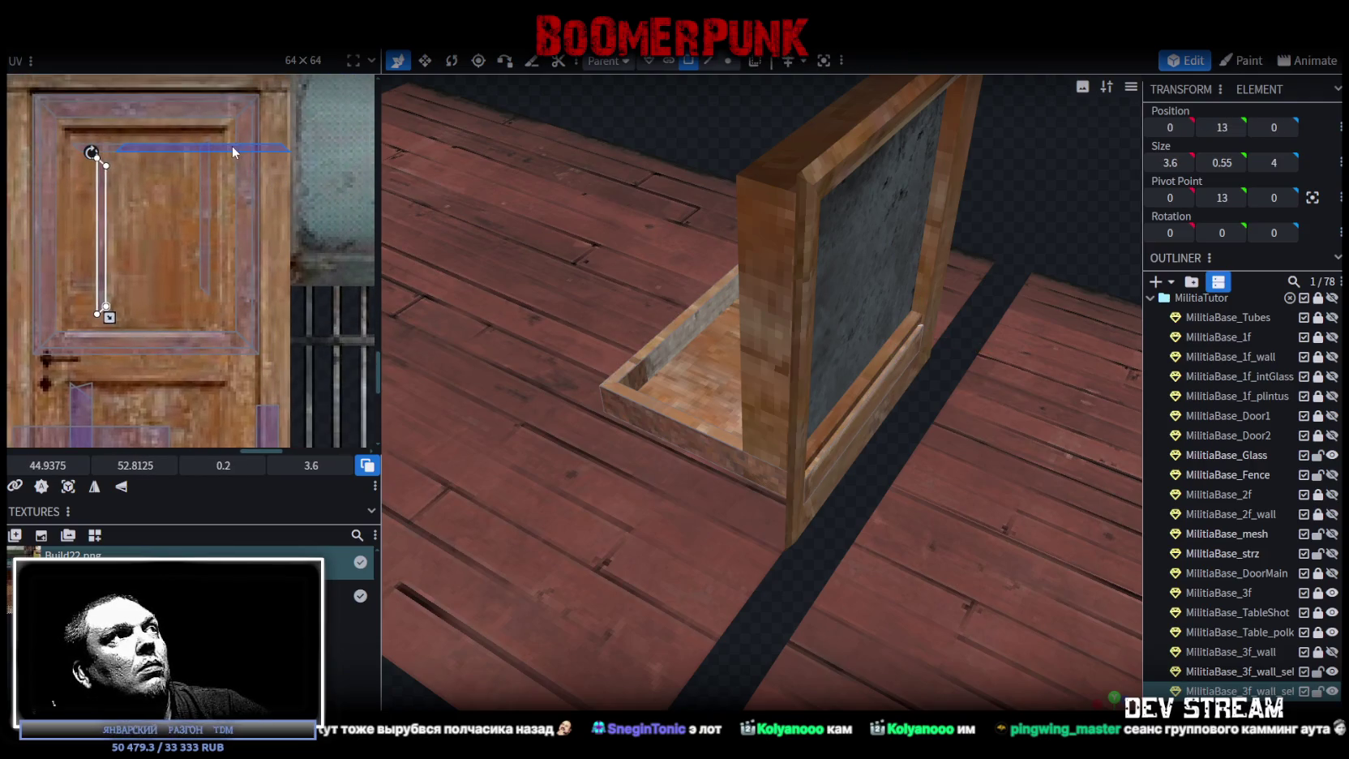
left_click_drag(133, 147, 82, 245)
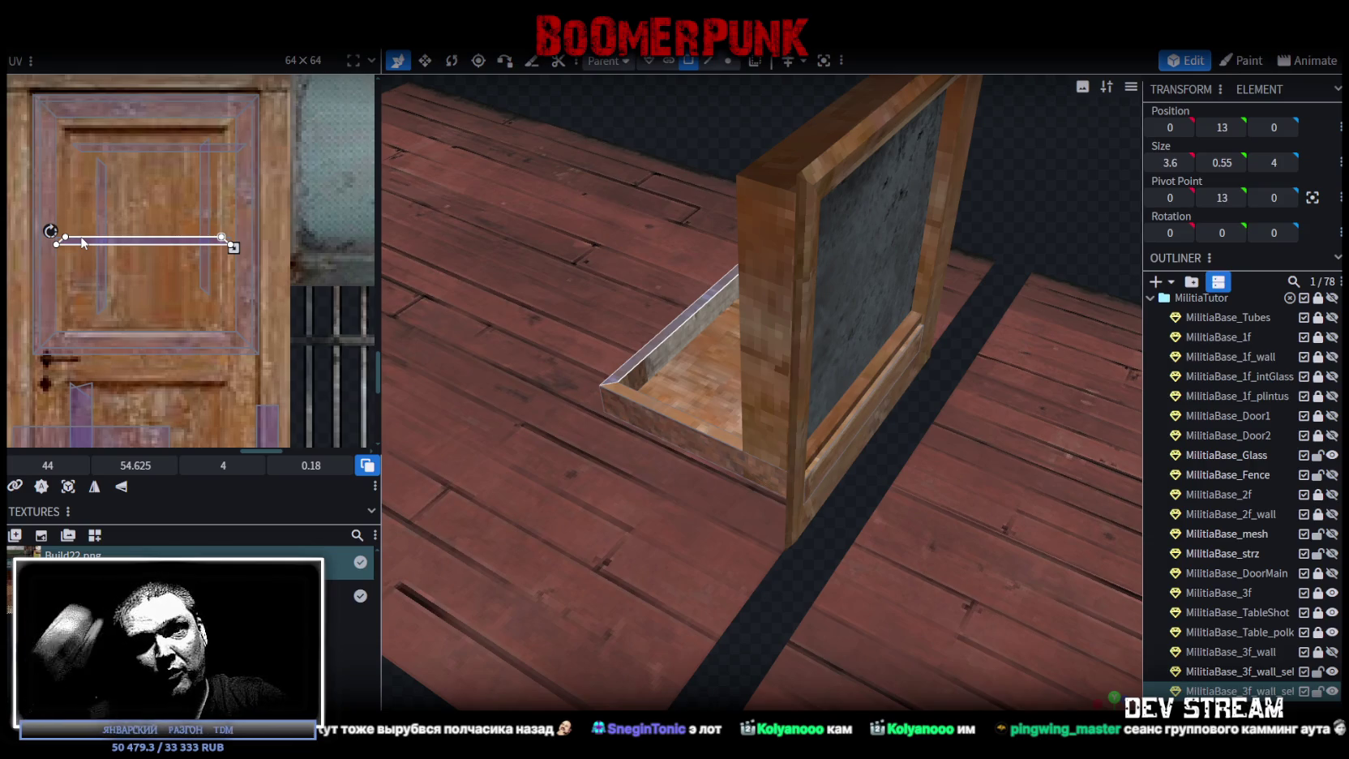
mouse_move(686, 230)
left_mouse_down()
mouse_move(682, 145)
mouse_move(826, 170)
mouse_move(676, 319)
mouse_move(586, 219)
mouse_move(746, 400)
left_mouse_up()
left_click(746, 399)
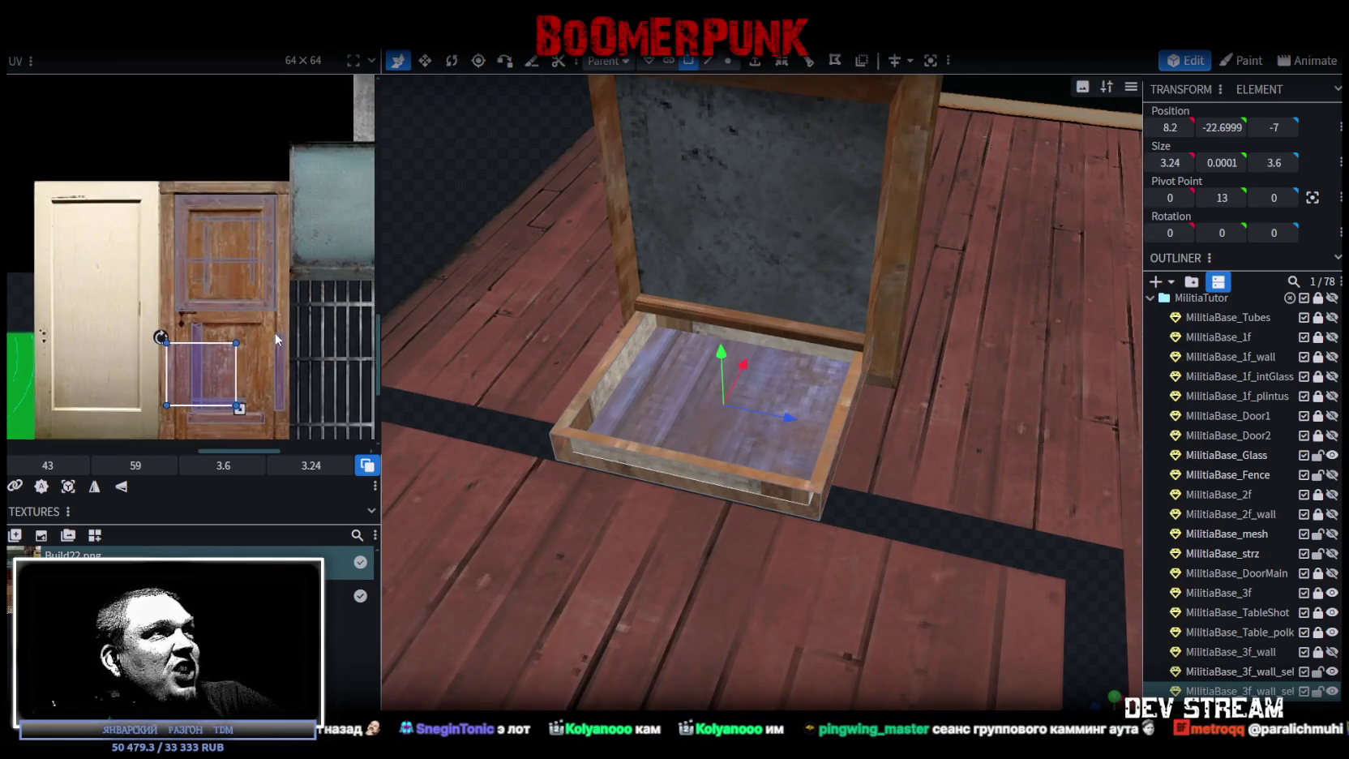
Place the floor UV on the door panel, rotate it 90°, and enlarge it to cover.
left_click_drag(205, 367, 236, 357)
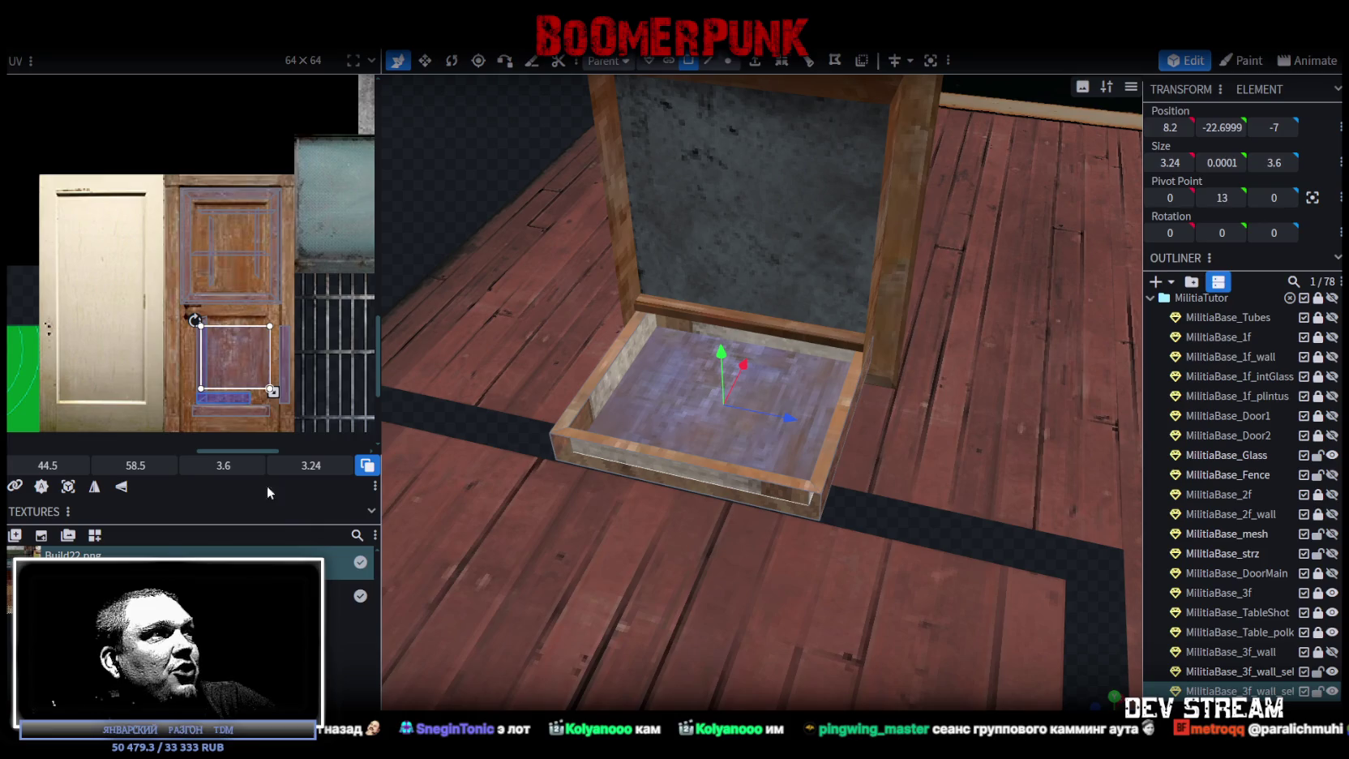
right_click(251, 351)
mouse_move(300, 561)
left_click(357, 577)
scroll(233, 345, "up", 3)
left_click_drag(215, 318, 201, 308)
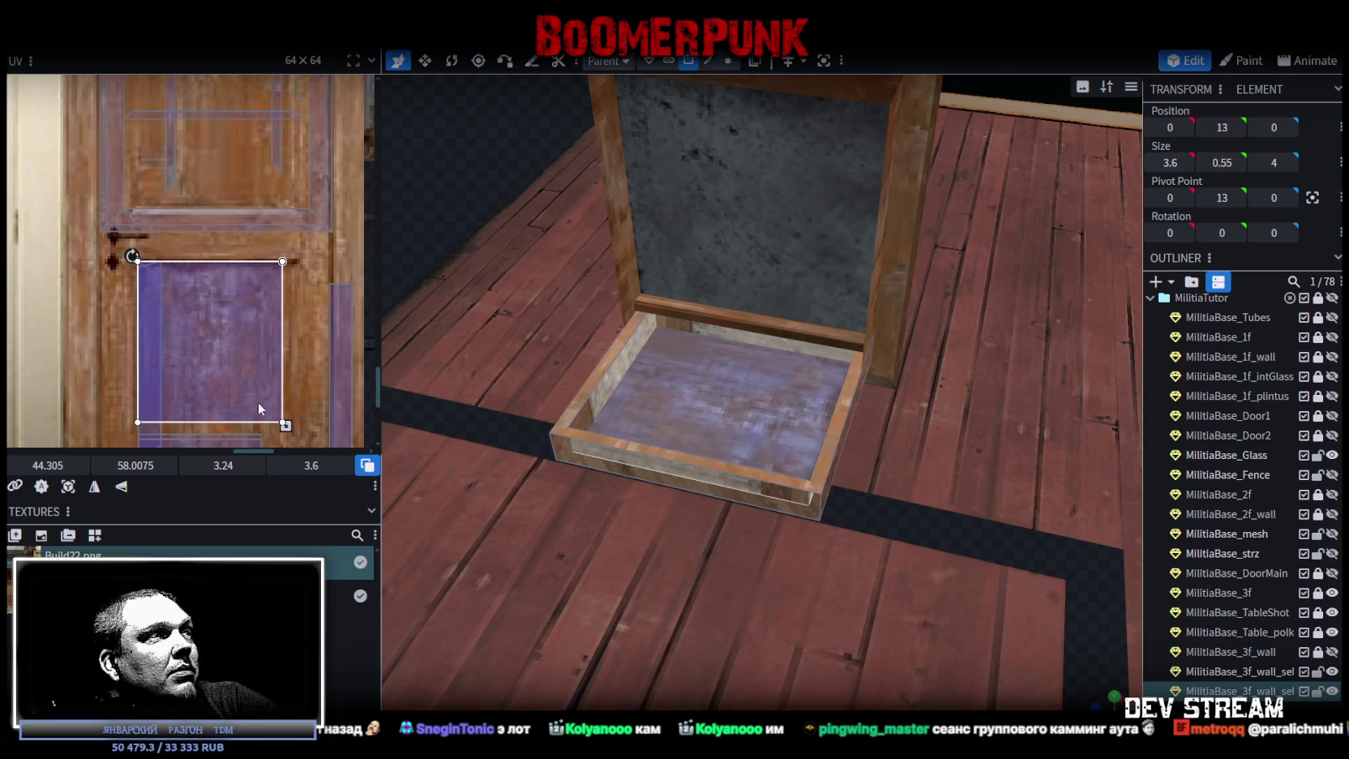
scroll(253, 395, "down", 3)
left_click_drag(256, 297, 285, 349)
left_click_drag(249, 272, 231, 267)
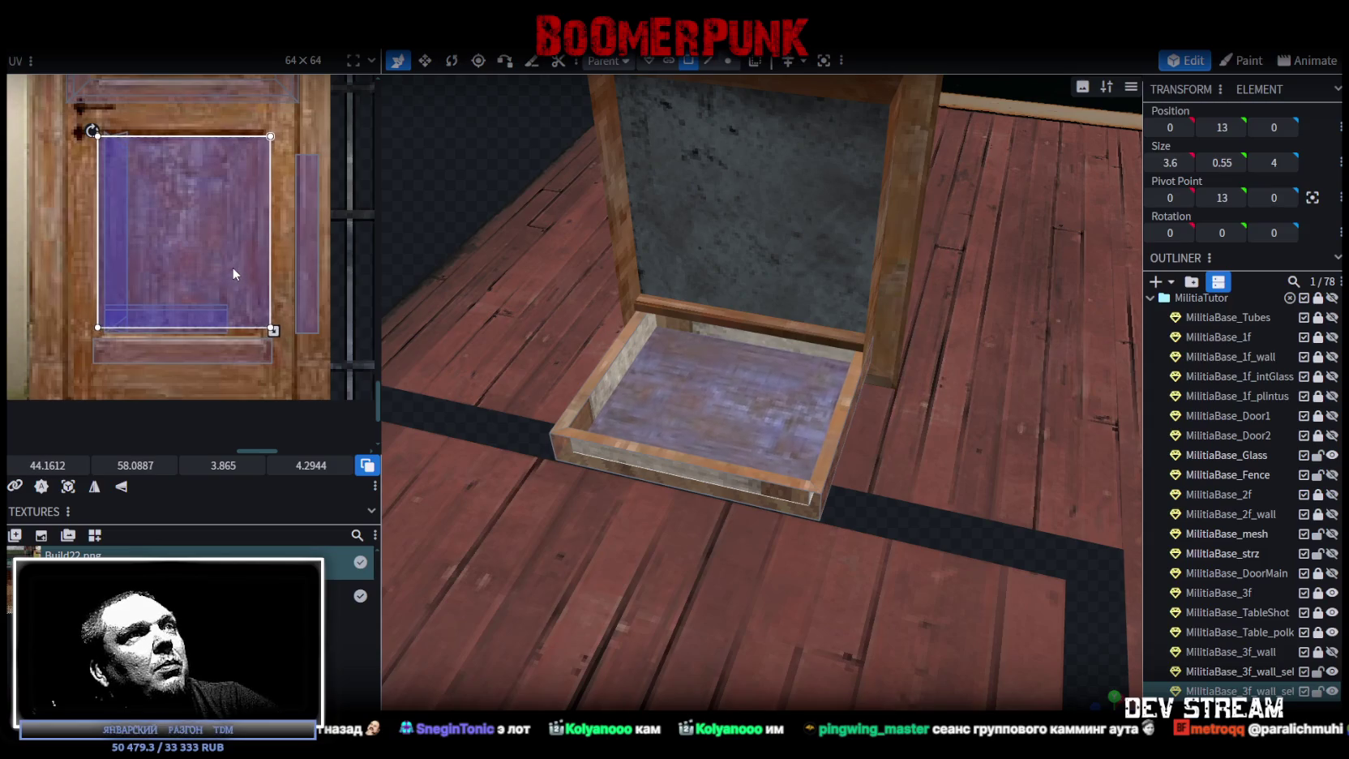
mouse_move(417, 329)
left_mouse_down()
mouse_move(438, 333)
mouse_move(535, 275)
mouse_move(332, 316)
mouse_move(347, 284)
mouse_move(460, 238)
mouse_move(735, 478)
left_mouse_up()
Select the box's inner back wall and top strip, viewing the frame from low front.
left_click(735, 473)
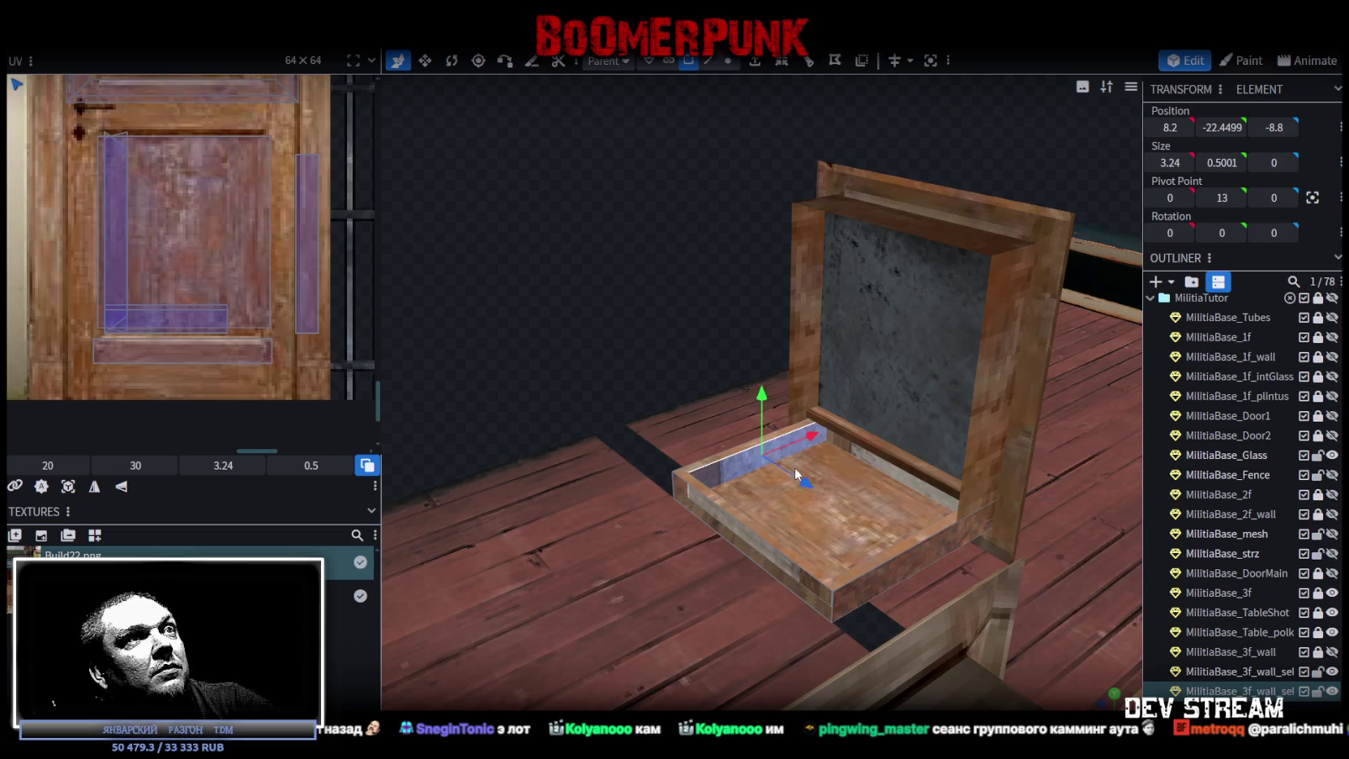
mouse_move(504, 274)
left_mouse_down()
mouse_move(817, 340)
mouse_move(832, 299)
left_mouse_up()
left_click(825, 297)
scroll(824, 291, "down", 3)
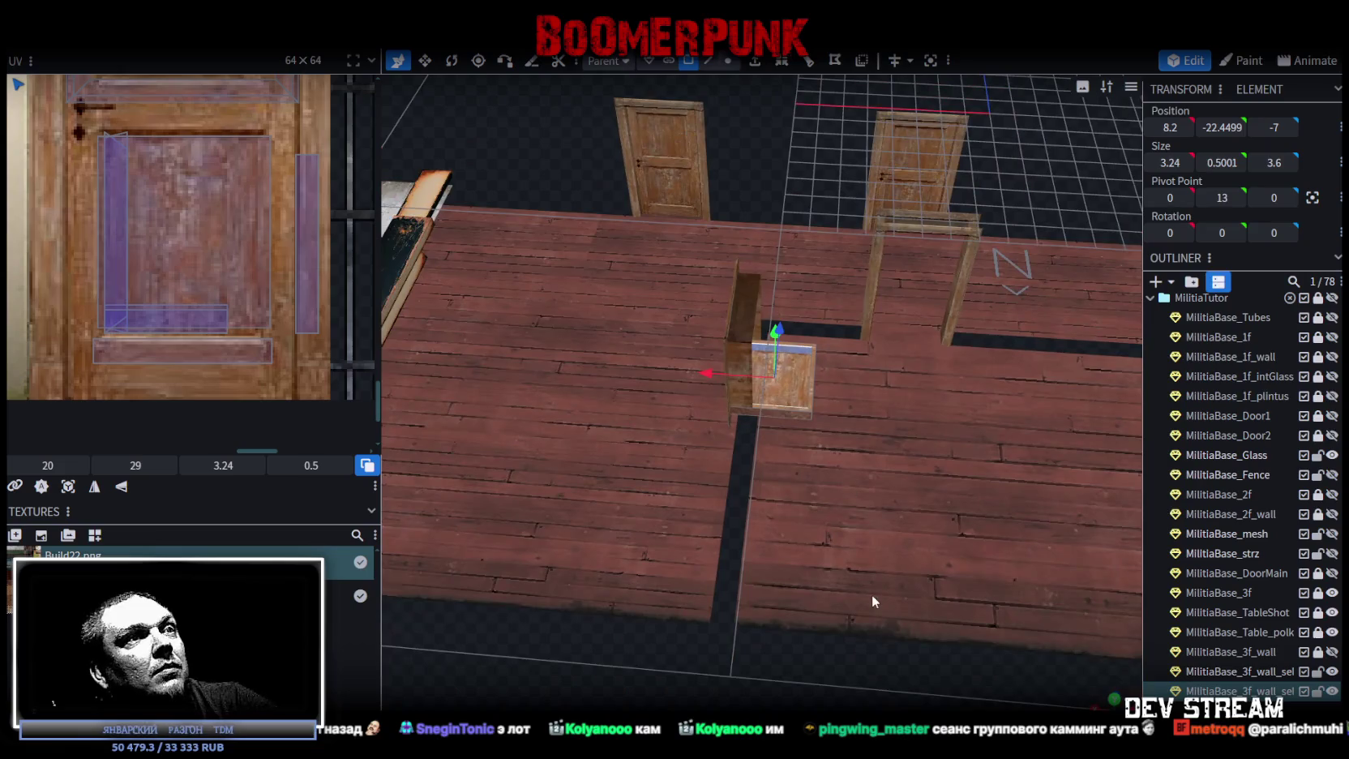
mouse_move(871, 600)
left_mouse_down()
mouse_move(758, 536)
mouse_move(839, 565)
left_mouse_up()
scroll(577, 363, "up", 5)
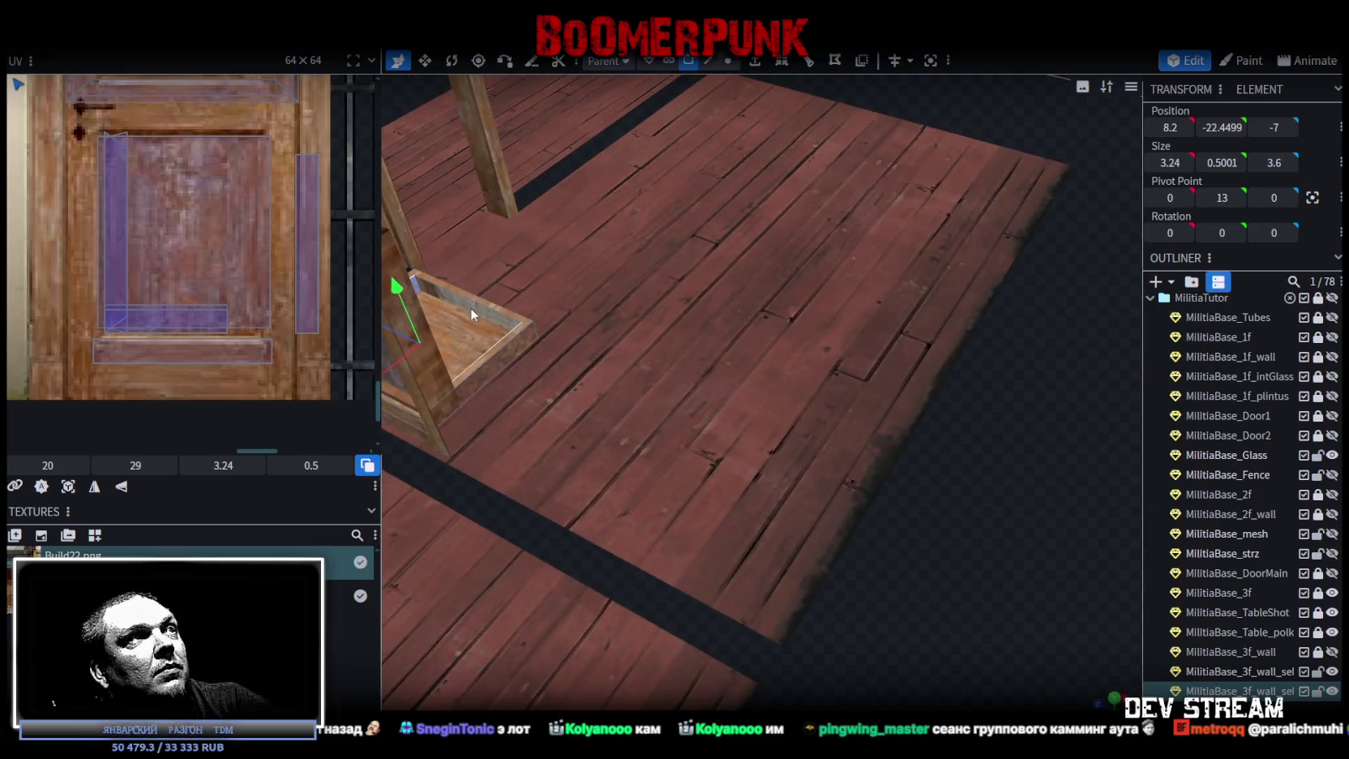
scroll(869, 609, "down", 5)
mouse_move(869, 608)
left_mouse_down()
mouse_move(963, 541)
mouse_move(972, 519)
mouse_move(1047, 549)
mouse_move(828, 559)
mouse_move(927, 548)
mouse_move(947, 574)
mouse_move(1007, 582)
mouse_move(912, 509)
mouse_move(1002, 523)
mouse_move(1058, 566)
left_mouse_up()
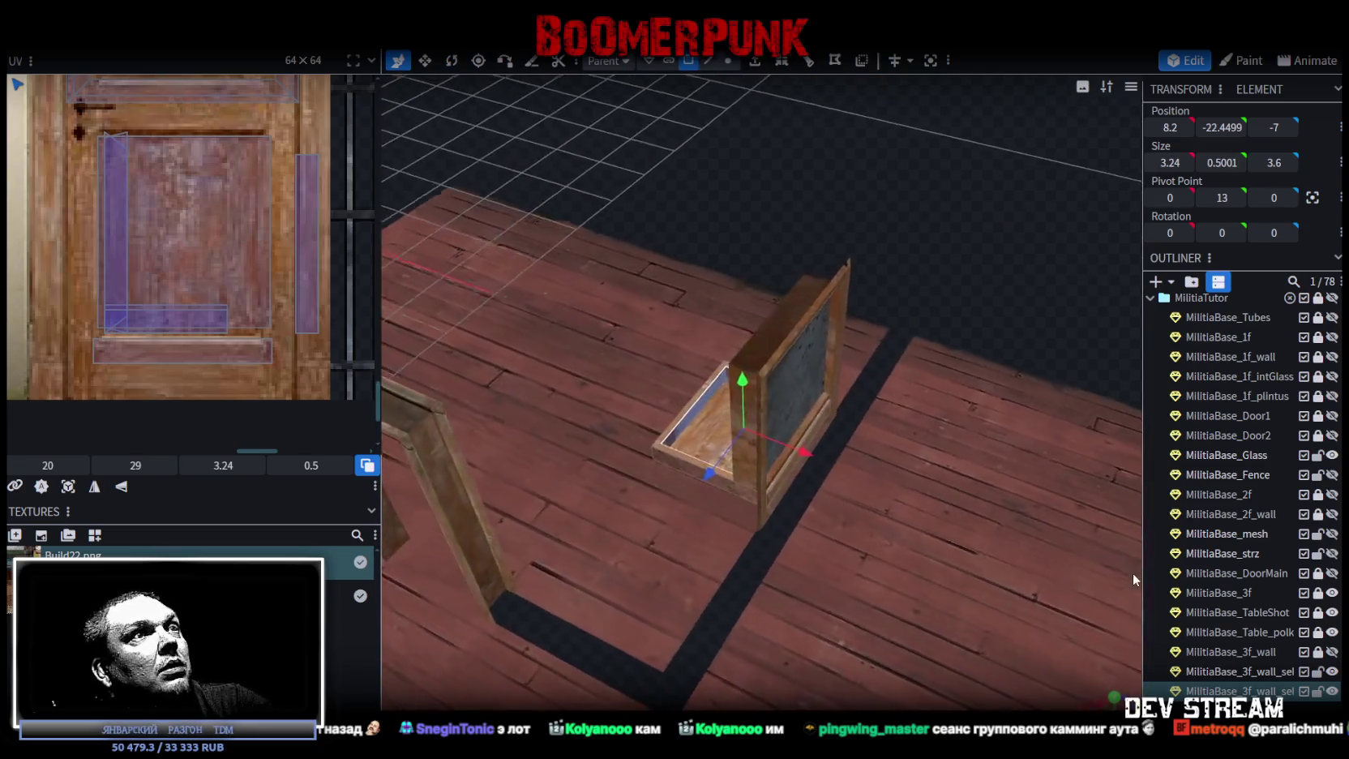
mouse_move(1134, 572)
left_mouse_down()
mouse_move(1117, 547)
mouse_move(1109, 568)
mouse_move(1111, 510)
mouse_move(1106, 555)
mouse_move(1061, 581)
left_mouse_up()
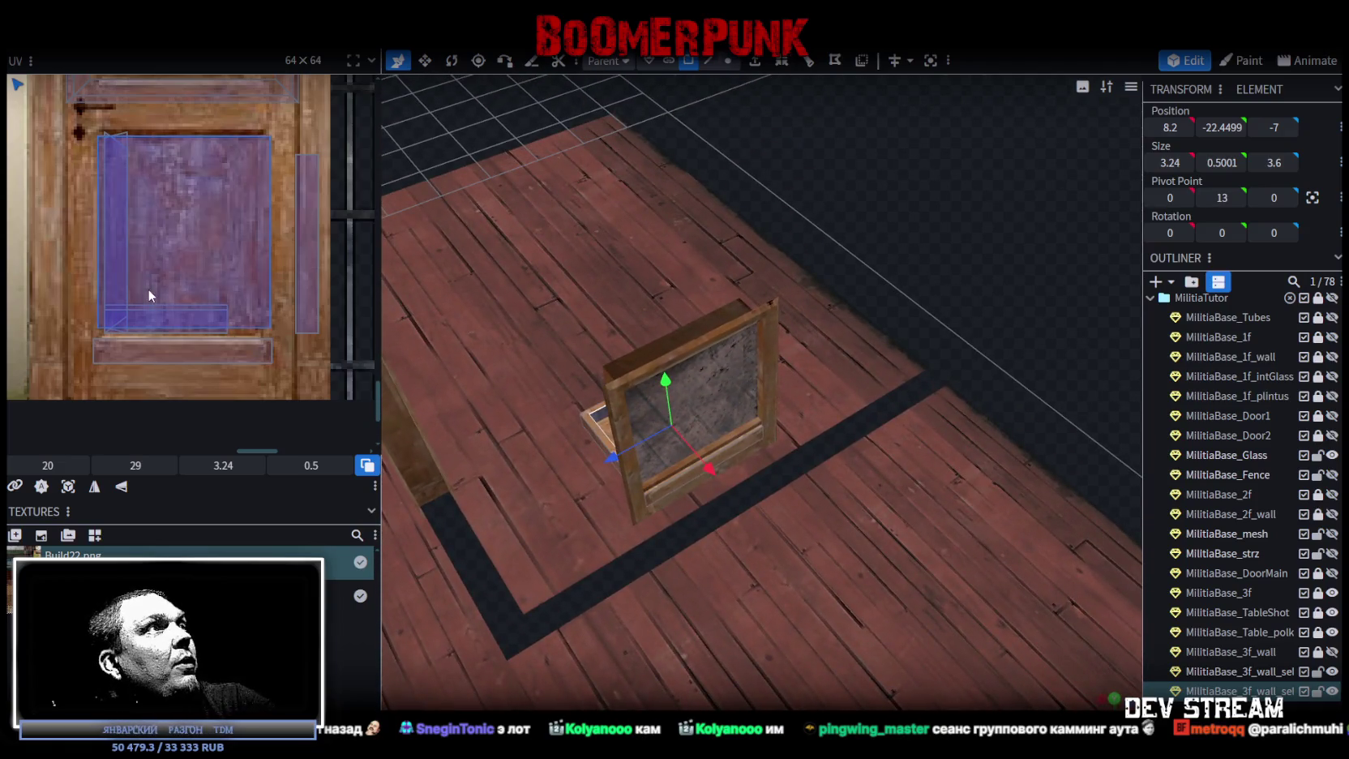
Move the selected face's UV island onto the door wood texture.
scroll(149, 297, "down", 5)
scroll(134, 186, "up", 1)
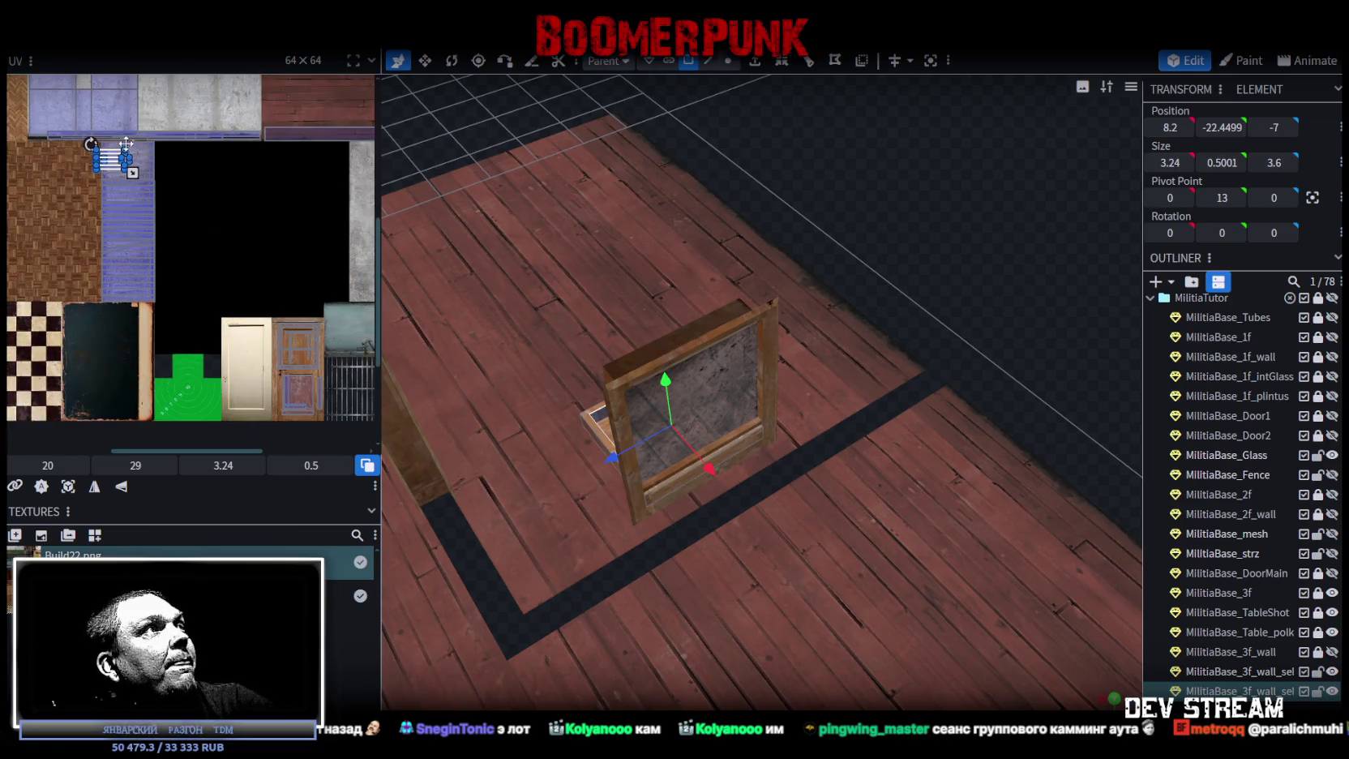
mouse_move(113, 162)
left_mouse_down()
mouse_move(295, 334)
mouse_move(273, 300)
left_mouse_up()
scroll(295, 334, "up", 4)
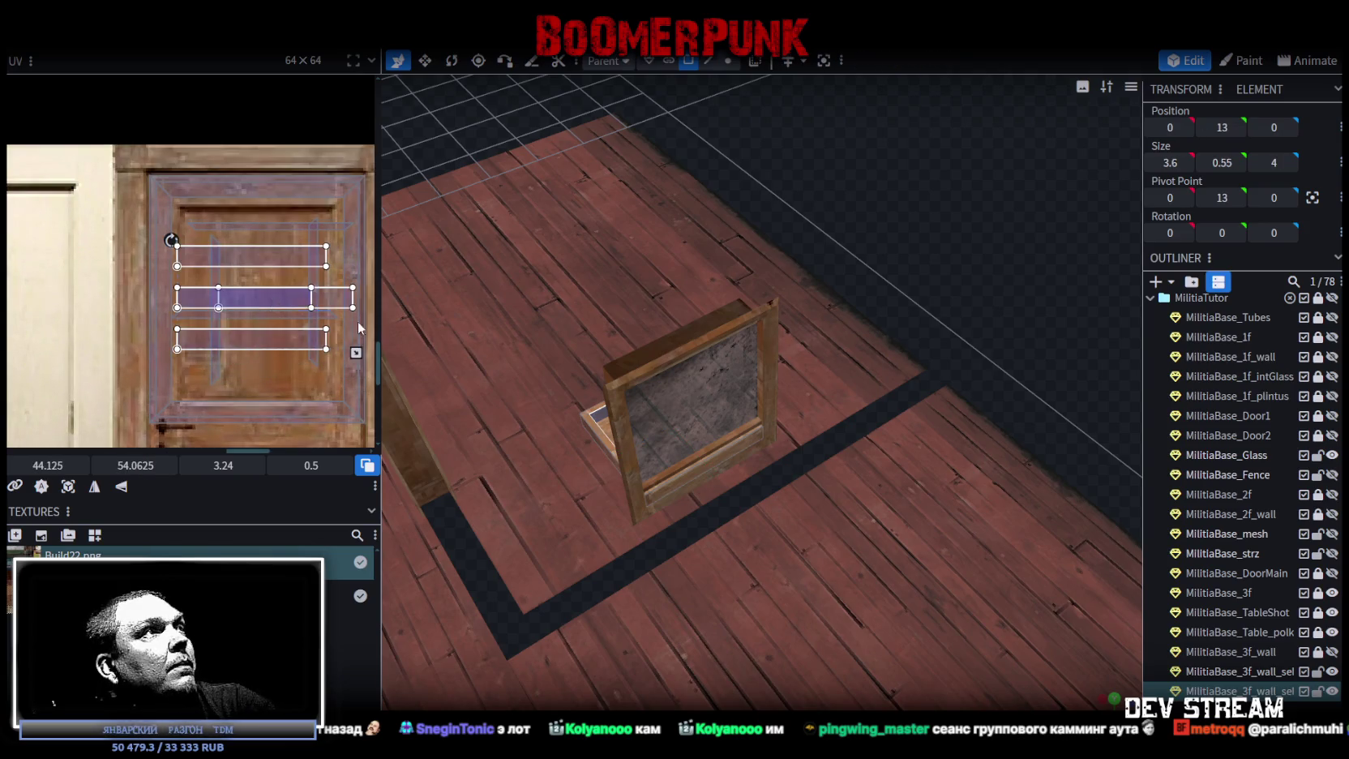
mouse_move(721, 353)
left_mouse_down()
mouse_move(955, 209)
mouse_move(1018, 204)
mouse_move(828, 165)
mouse_move(789, 181)
left_mouse_up()
scroll(908, 331, "up", 5)
Slide the thin back-edge strip 1.6 units along X to 7.65.
left_click(925, 354)
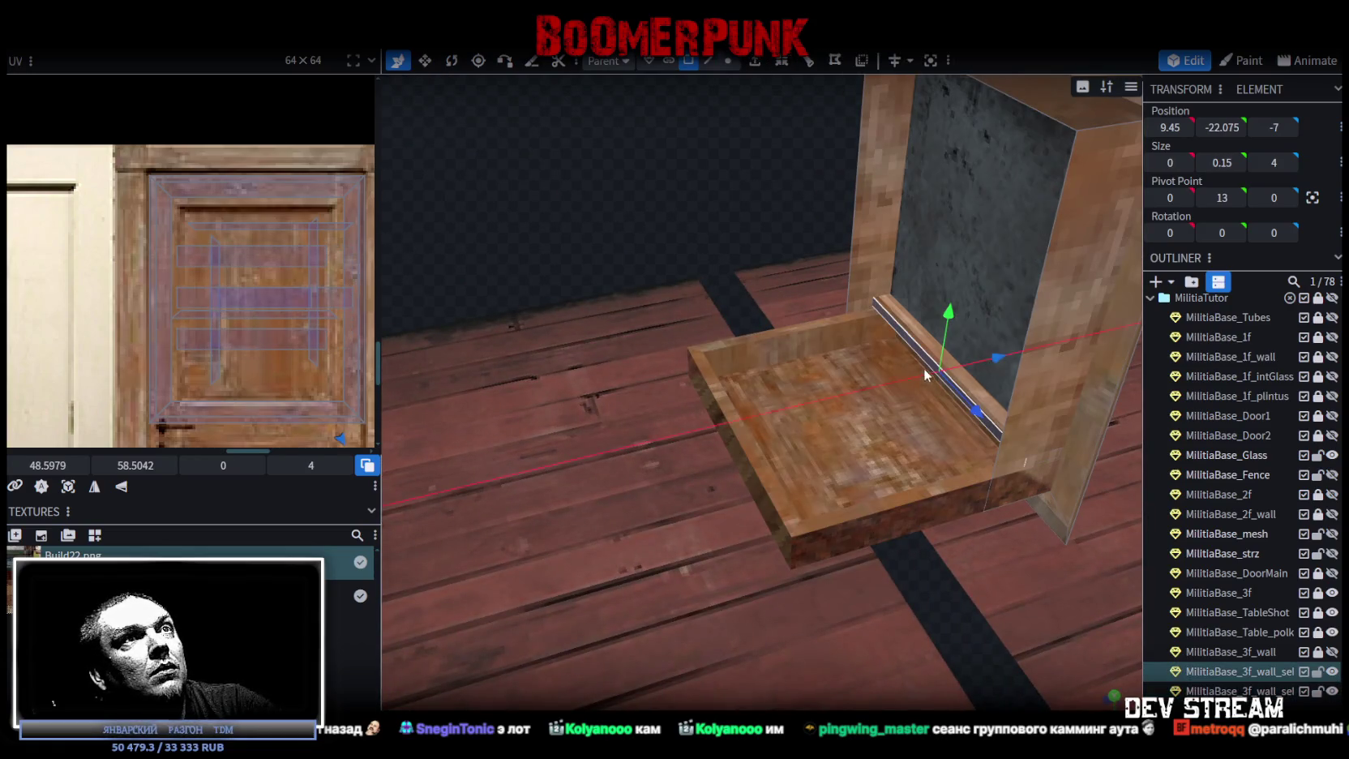
mouse_move(991, 359)
left_mouse_down()
mouse_move(835, 400)
mouse_move(895, 395)
mouse_move(722, 199)
mouse_move(493, 185)
mouse_move(501, 213)
mouse_move(580, 195)
mouse_move(640, 214)
mouse_move(696, 195)
mouse_move(564, 173)
left_mouse_up()
scroll(183, 174, "down", 5)
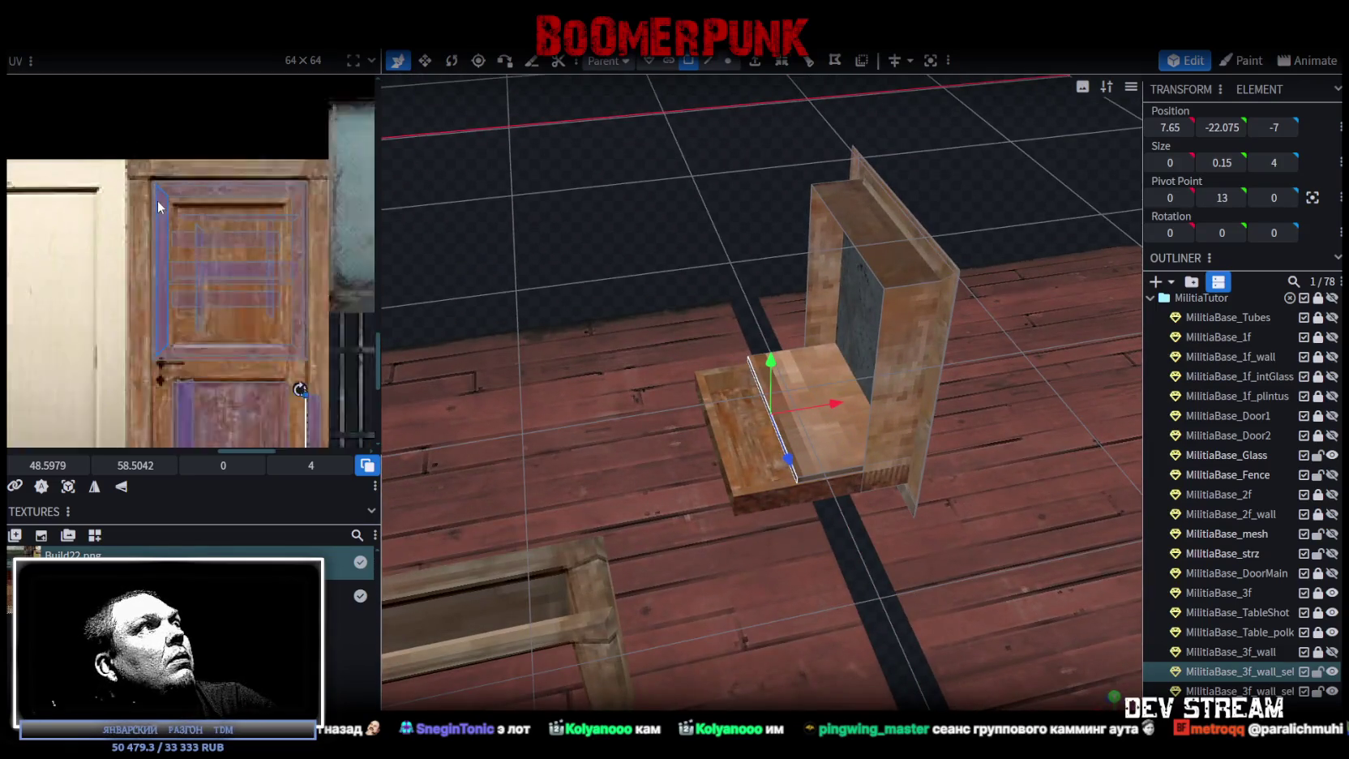
Widen the inner face UV over the door panel, rotate 90°, mirror Y, trim edge.
left_click(838, 450)
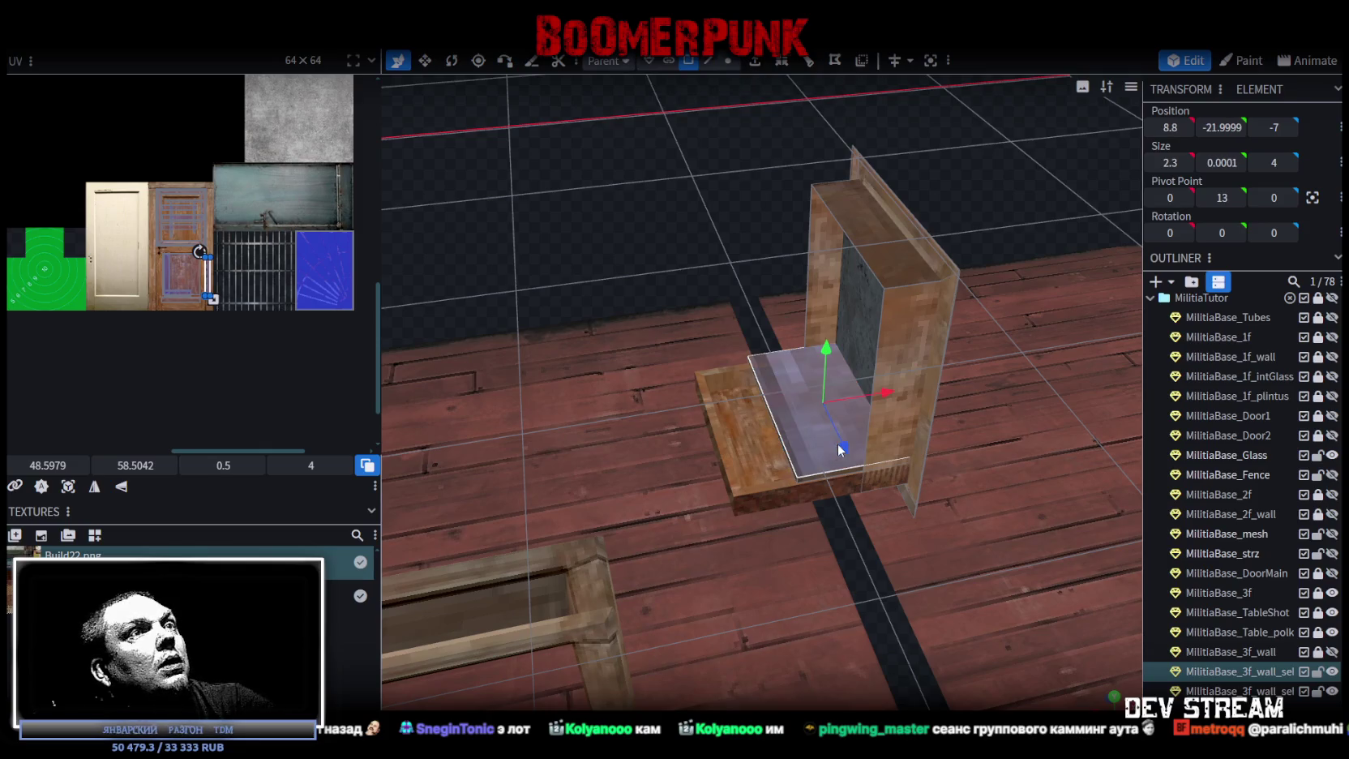
scroll(261, 273, "down", 2)
scroll(319, 268, "up", 8)
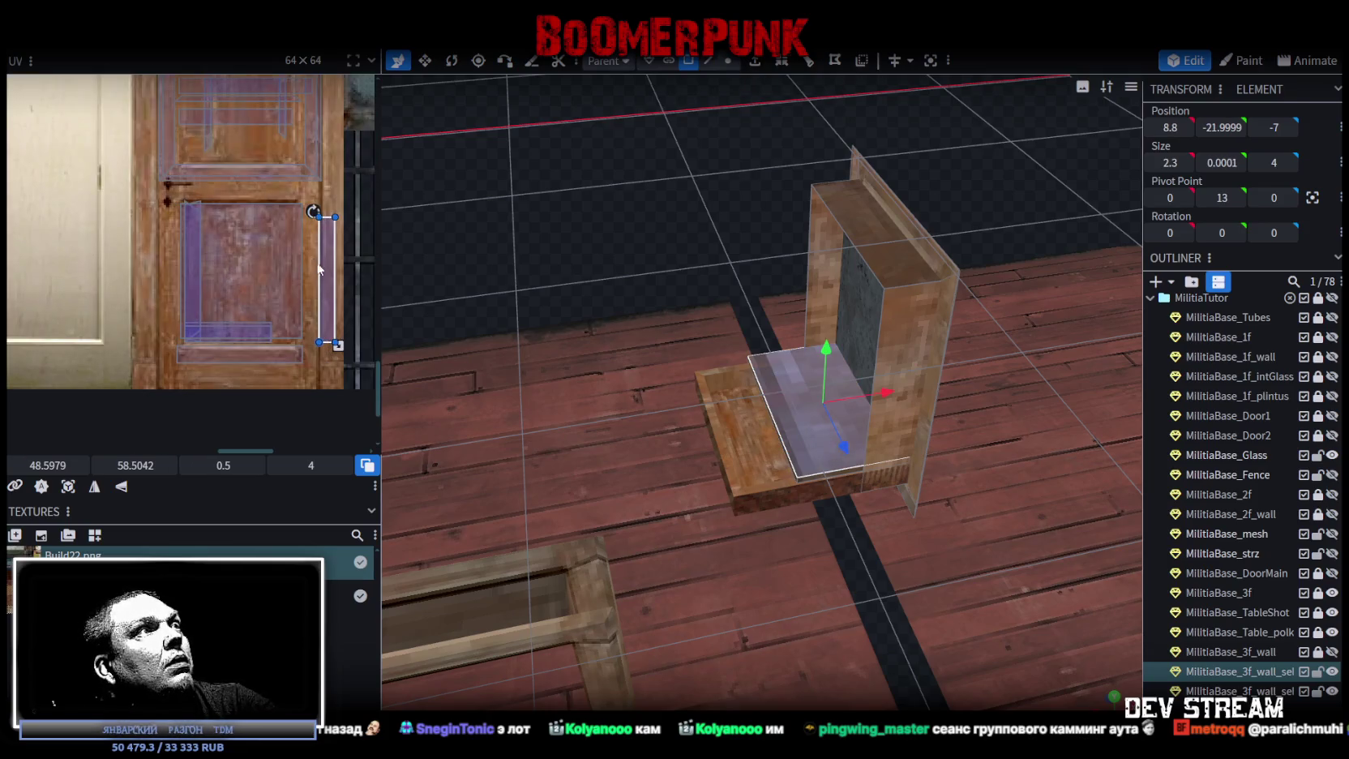
left_click_drag(329, 272, 234, 271)
left_click_drag(241, 339, 324, 333)
left_click_drag(280, 283, 255, 284)
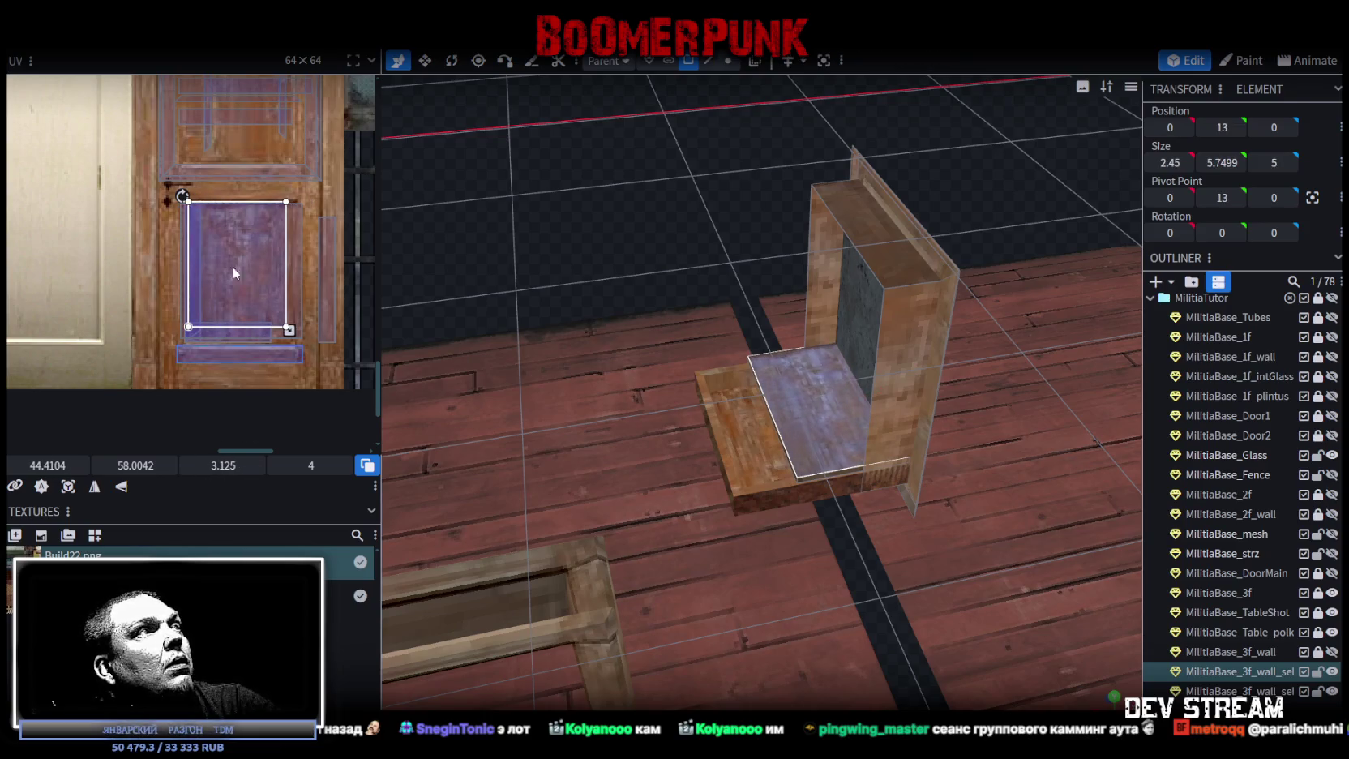
right_click(233, 273)
left_click(267, 515)
left_click_drag(258, 257, 265, 260)
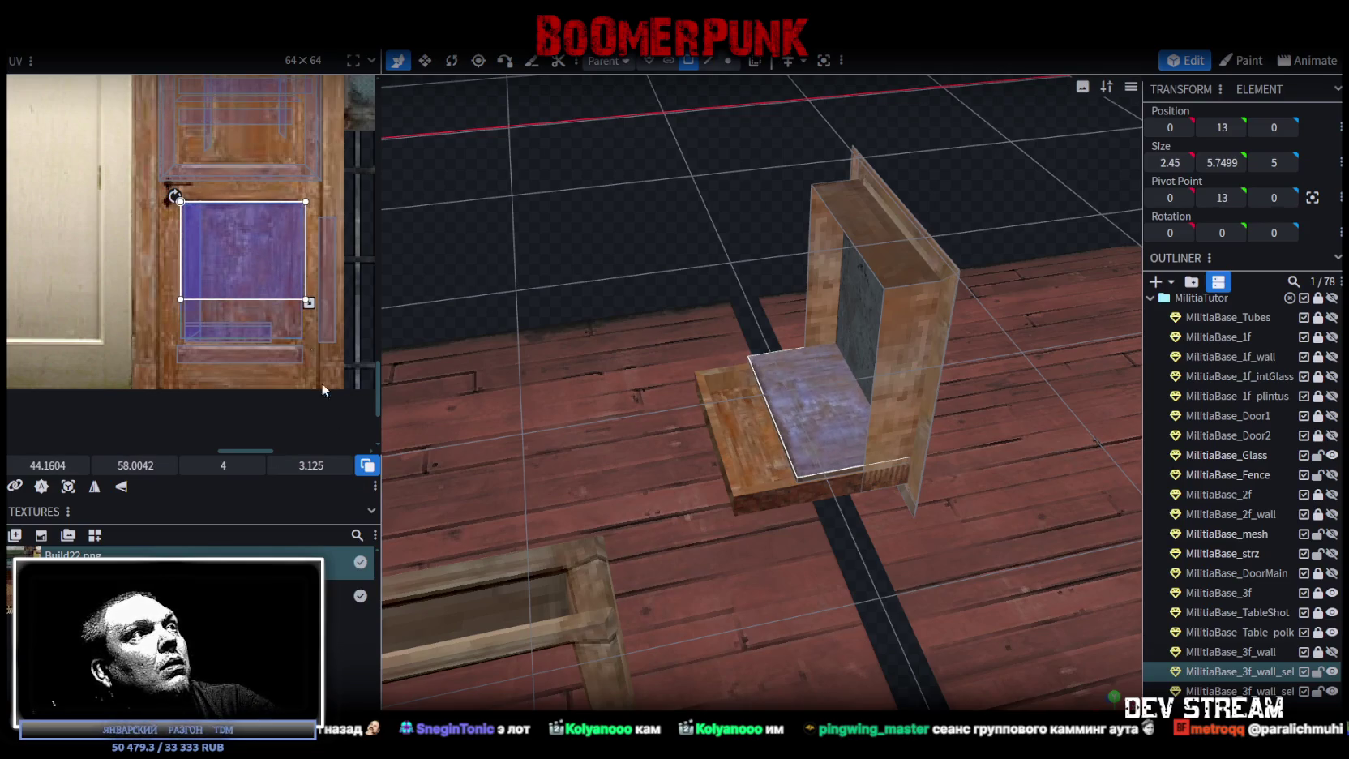
left_click(123, 485)
left_click(308, 299)
left_click_drag(309, 302, 303, 303)
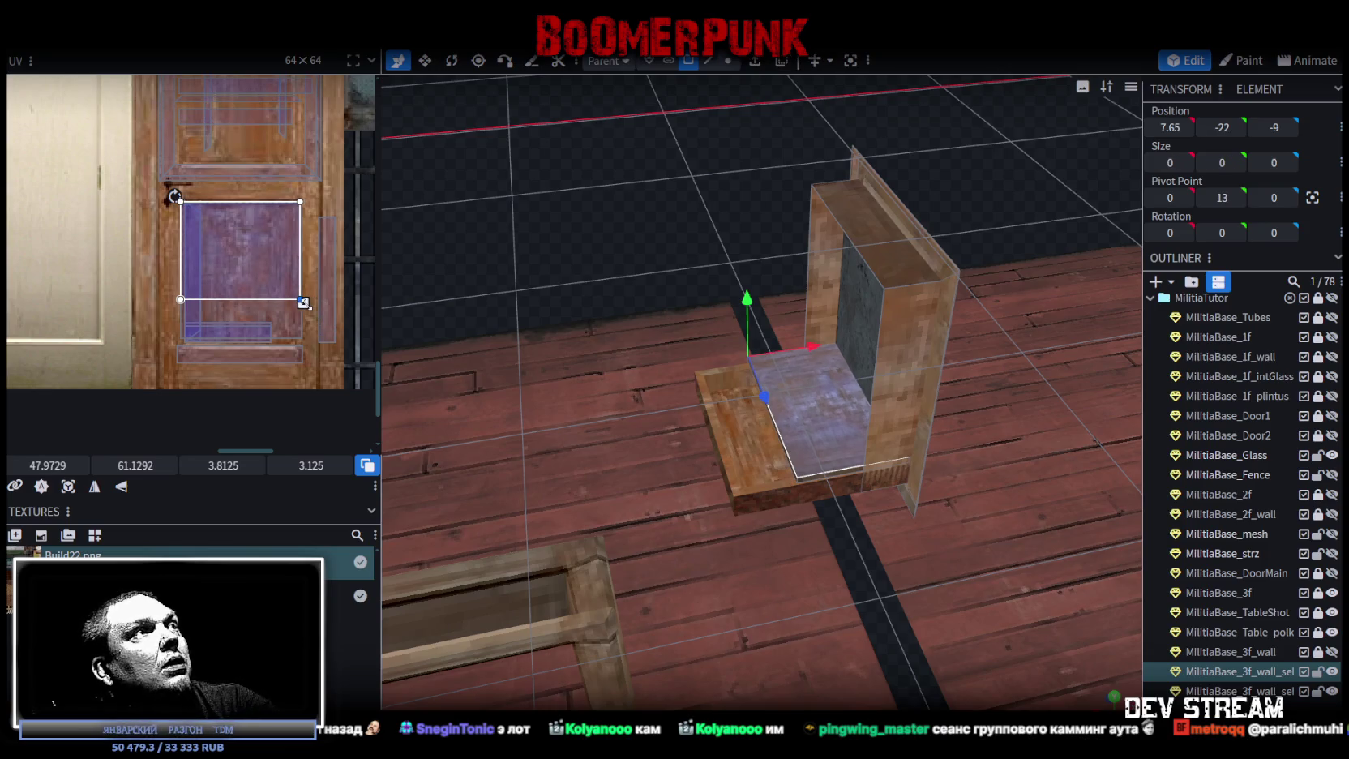
Deselect, then select the flat 2.3 × 4 plank inside the tray and its neighbouring element.
left_click_drag(590, 264, 551, 163)
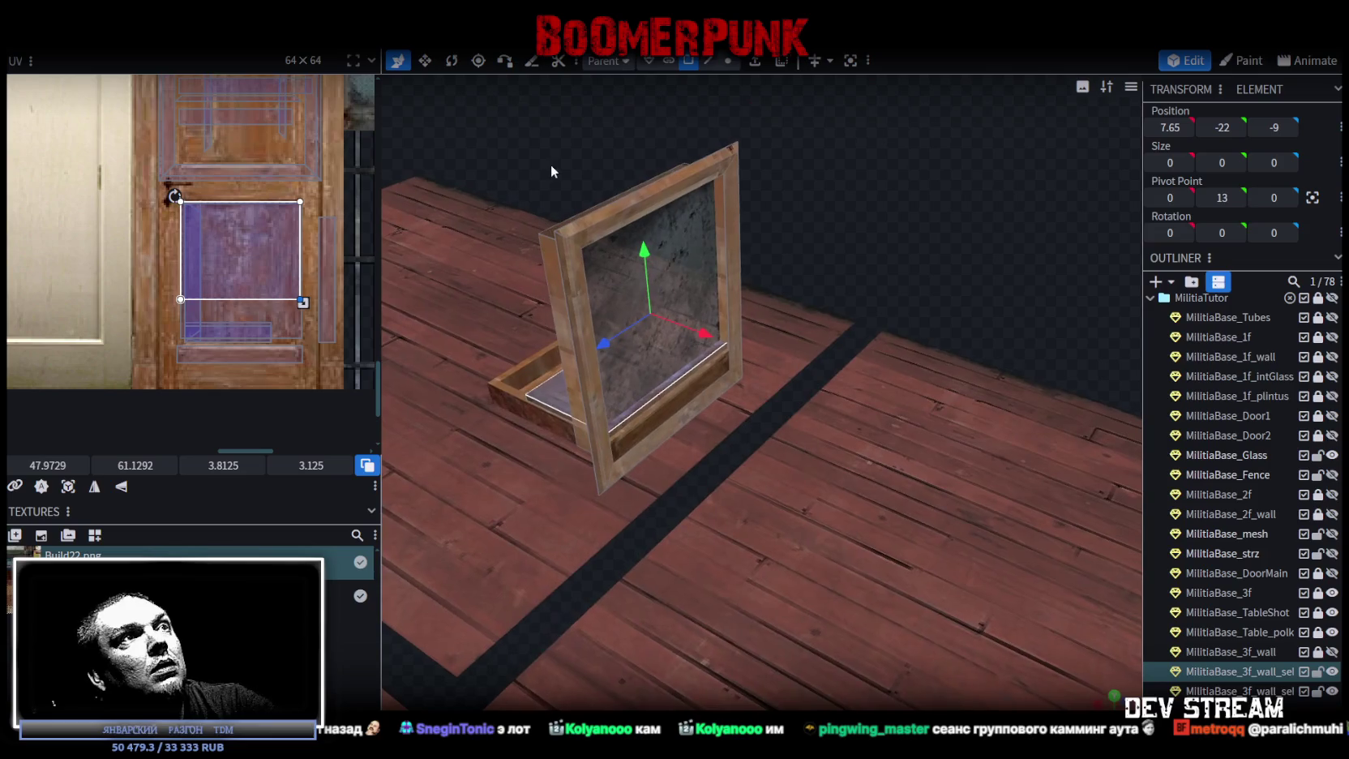
left_click(994, 467)
mouse_move(993, 467)
left_mouse_down()
mouse_move(883, 242)
mouse_move(1030, 237)
mouse_move(992, 245)
mouse_move(978, 228)
mouse_move(846, 448)
left_mouse_up()
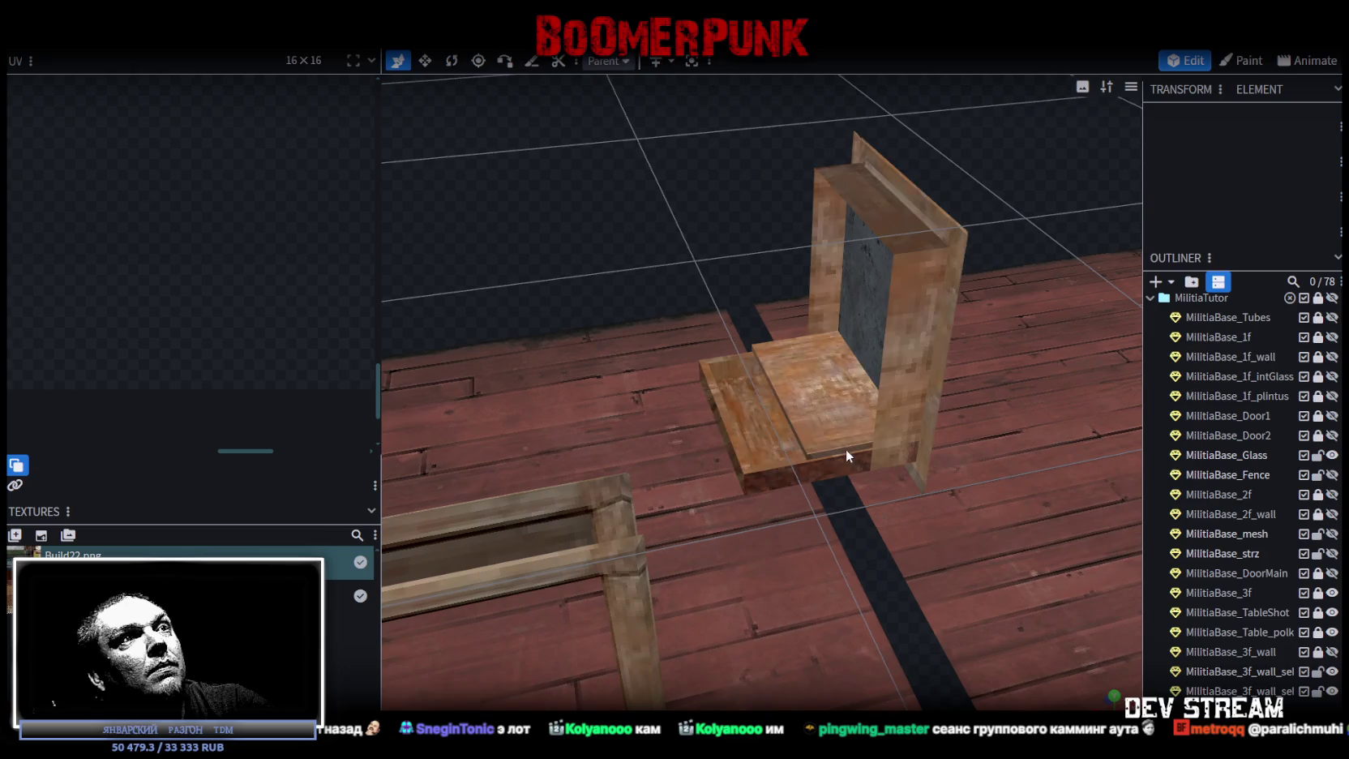
left_click(846, 454)
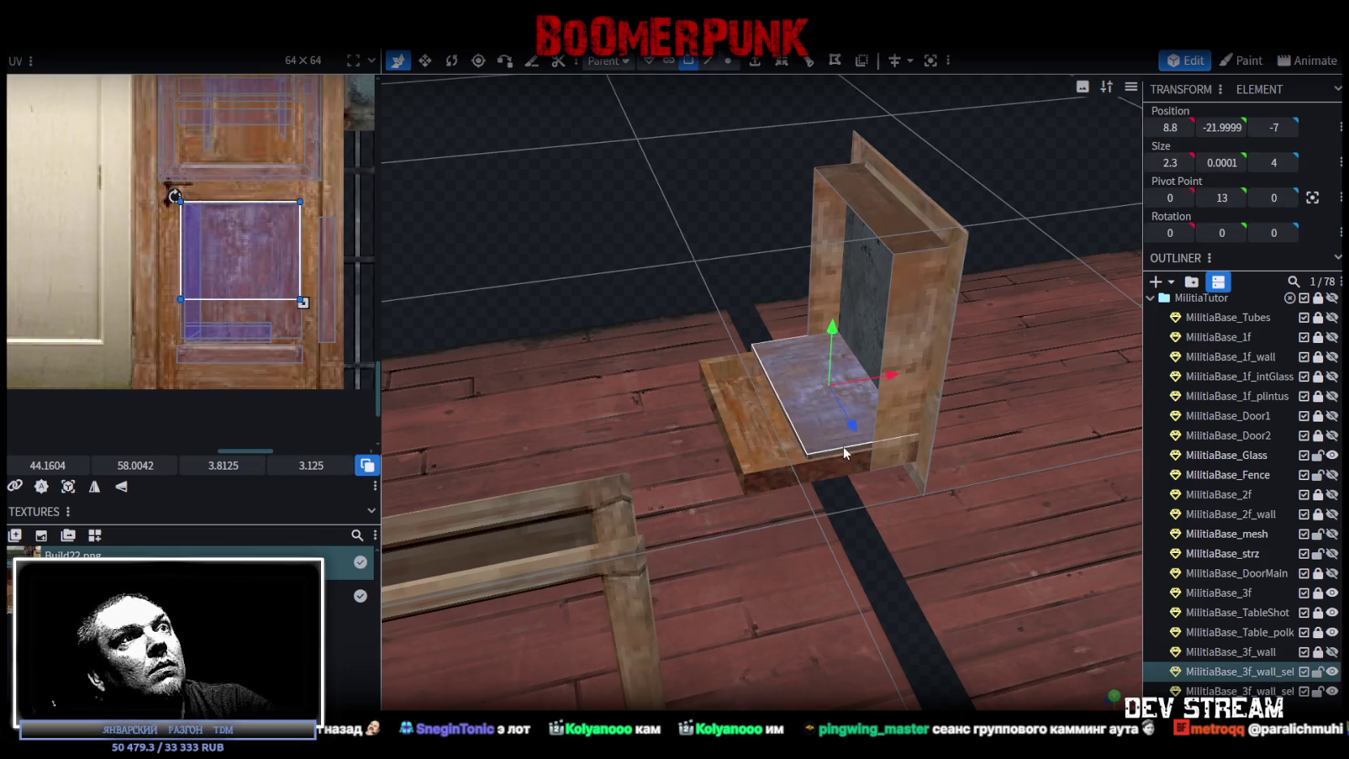
left_click(846, 447)
mouse_move(573, 209)
left_mouse_down()
mouse_move(770, 232)
mouse_move(618, 382)
mouse_move(658, 491)
mouse_move(769, 459)
mouse_move(639, 507)
mouse_move(729, 496)
mouse_move(666, 496)
mouse_move(595, 635)
mouse_move(546, 600)
mouse_move(651, 610)
left_mouse_up()
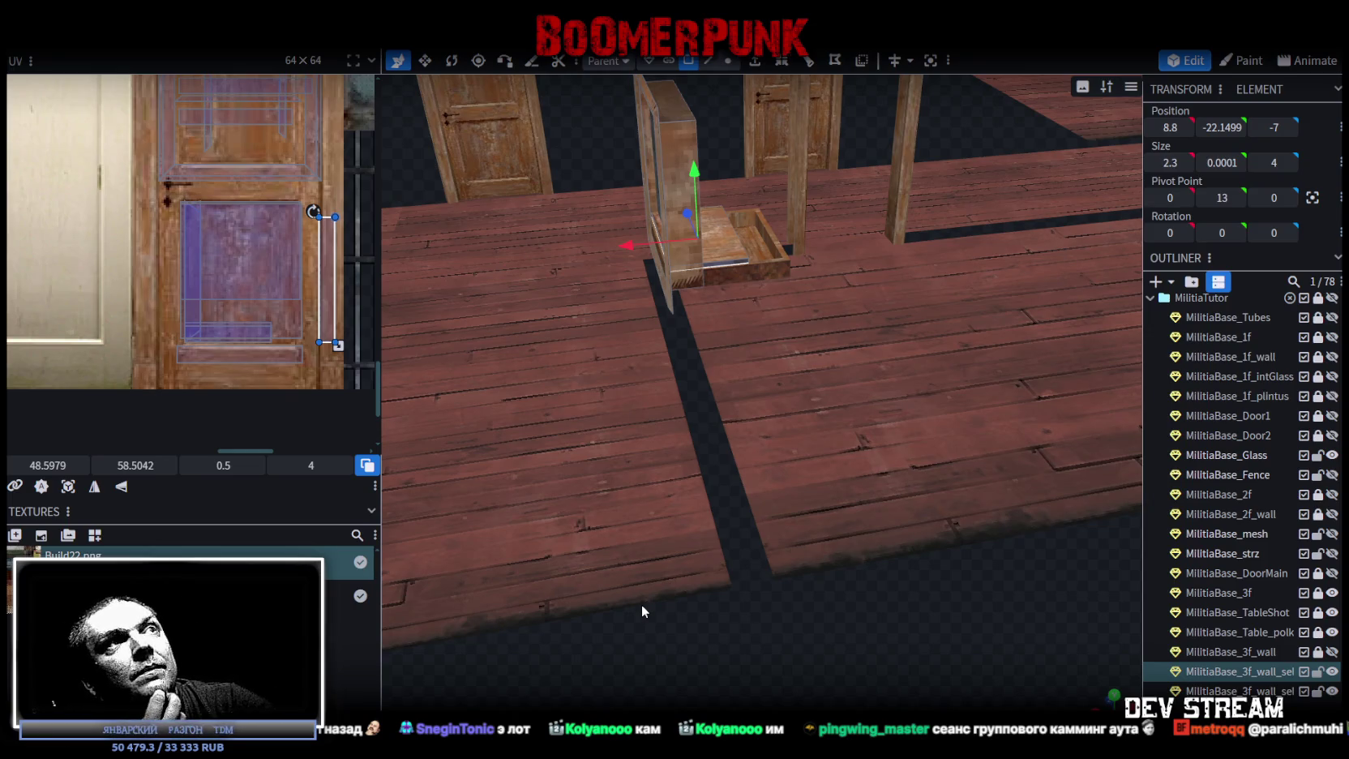
Save Build0Tutor.bbmodel with Ctrl+S, then select the MilitiaBase_3f_wall_selection name text for renaming.
mouse_move(640, 604)
left_mouse_down()
mouse_move(866, 582)
mouse_move(805, 632)
mouse_move(899, 600)
mouse_move(875, 574)
mouse_move(824, 603)
mouse_move(670, 637)
mouse_move(777, 642)
mouse_move(1004, 617)
mouse_move(989, 624)
left_mouse_up()
key("ctrl+s")
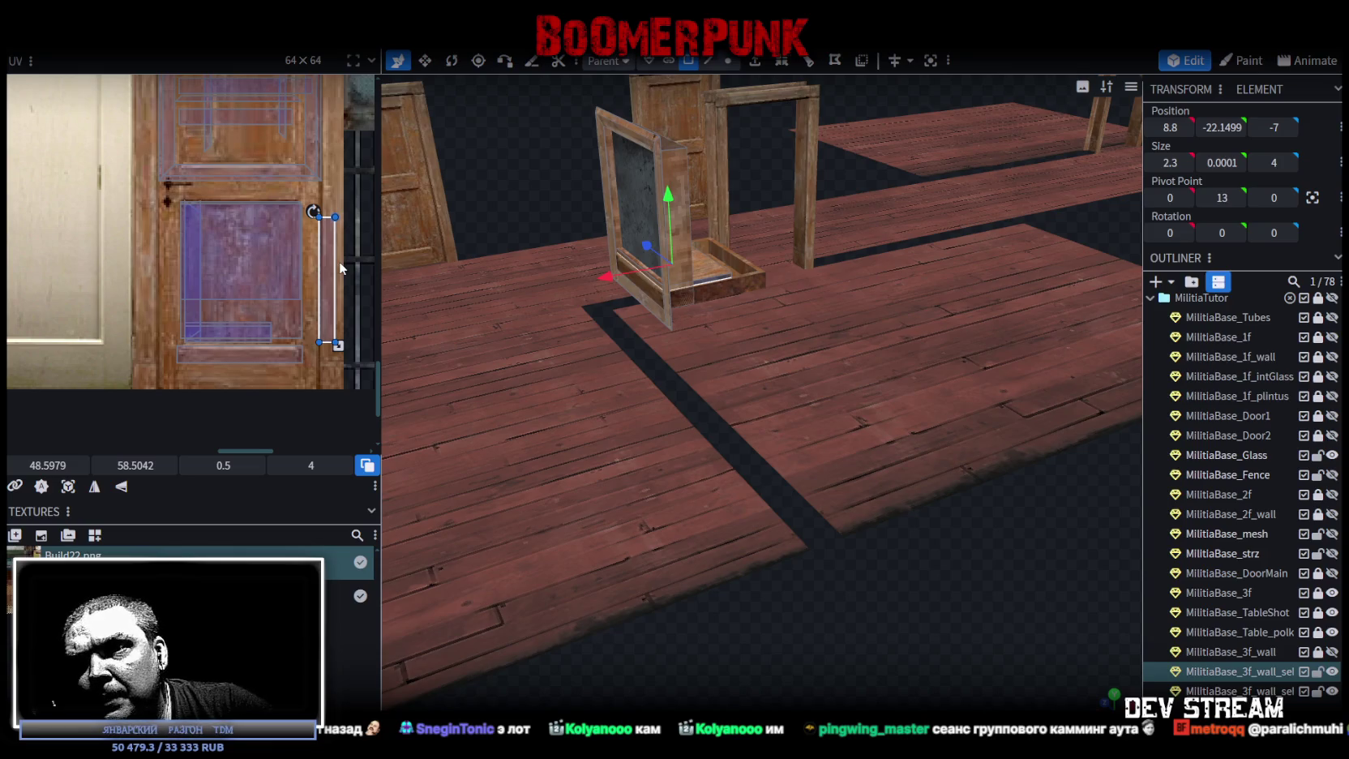
scroll(751, 354, "down", 5)
mouse_move(751, 353)
left_mouse_down()
mouse_move(782, 435)
mouse_move(777, 505)
left_mouse_up()
scroll(843, 529, "up", 8)
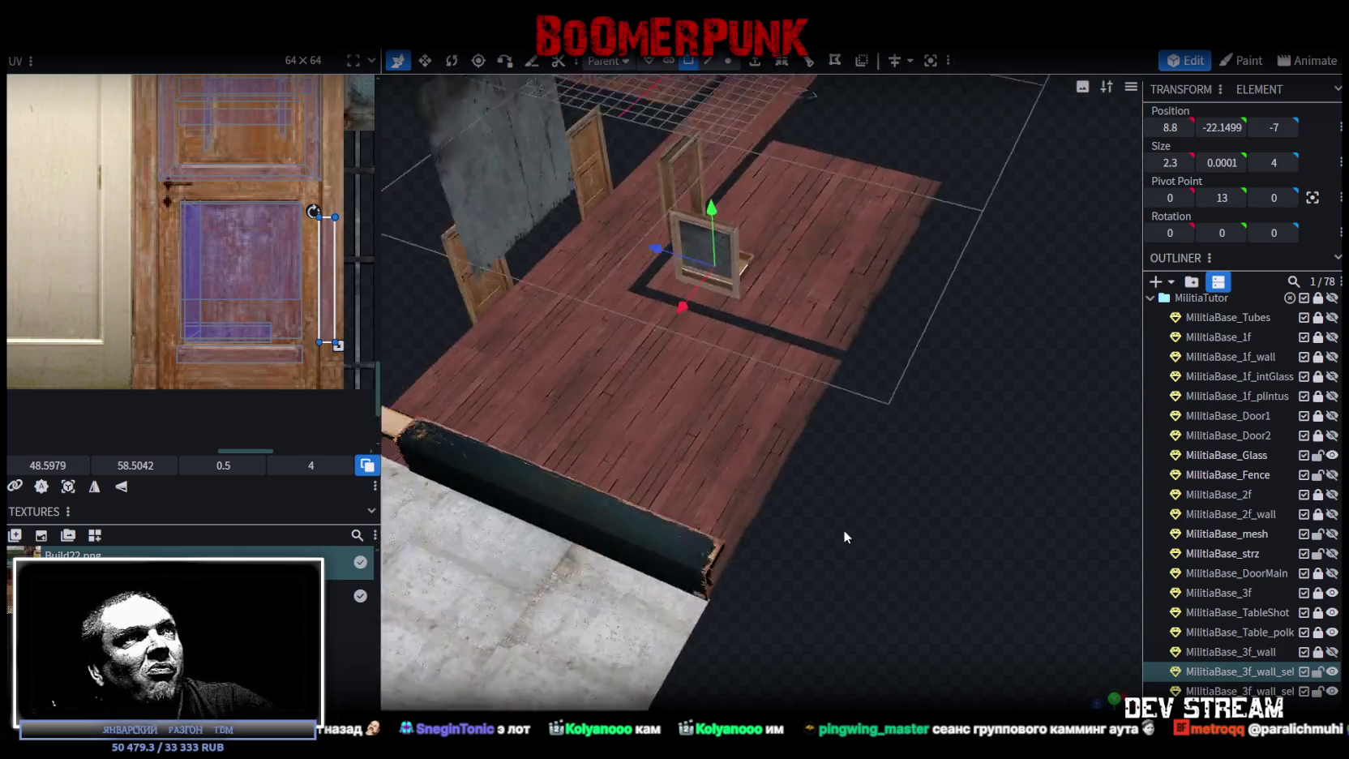
scroll(843, 529, "down", 6)
key("ctrl+s")
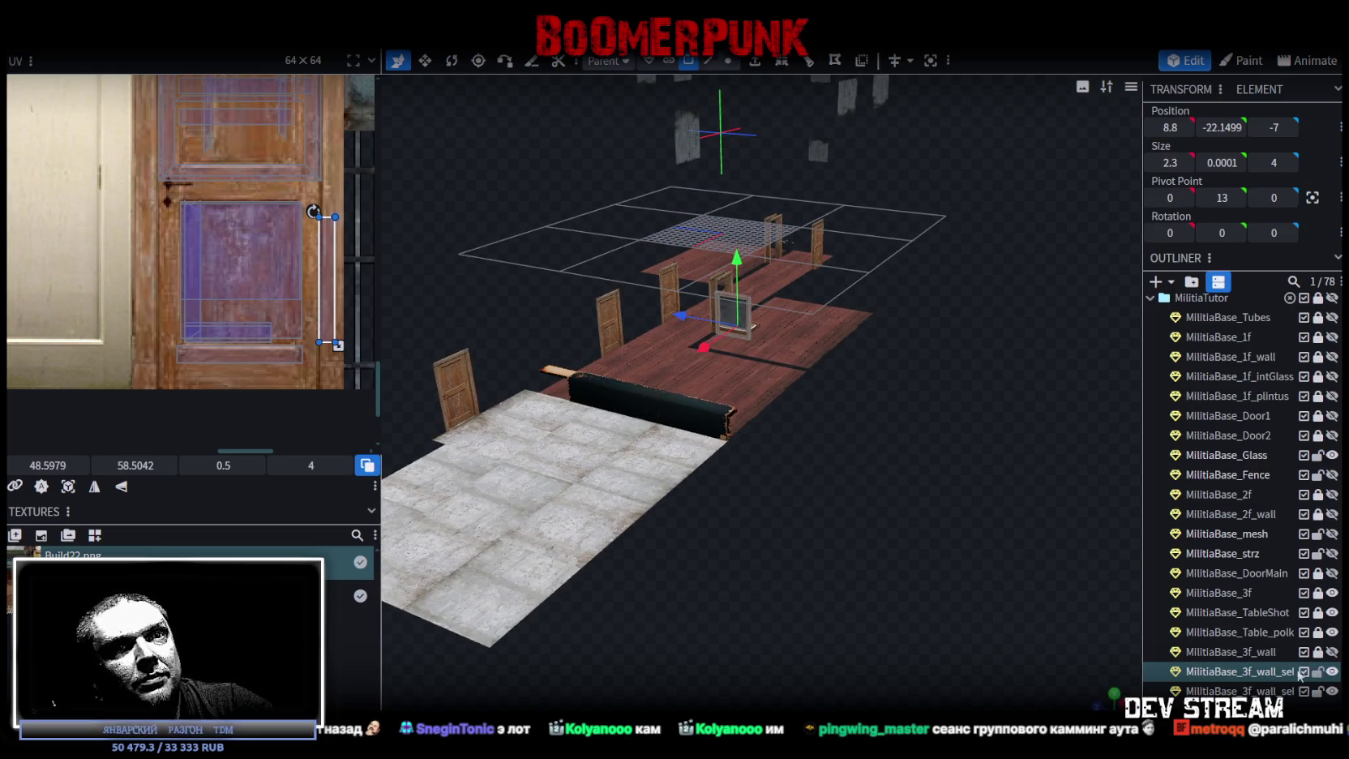
left_click(1266, 676)
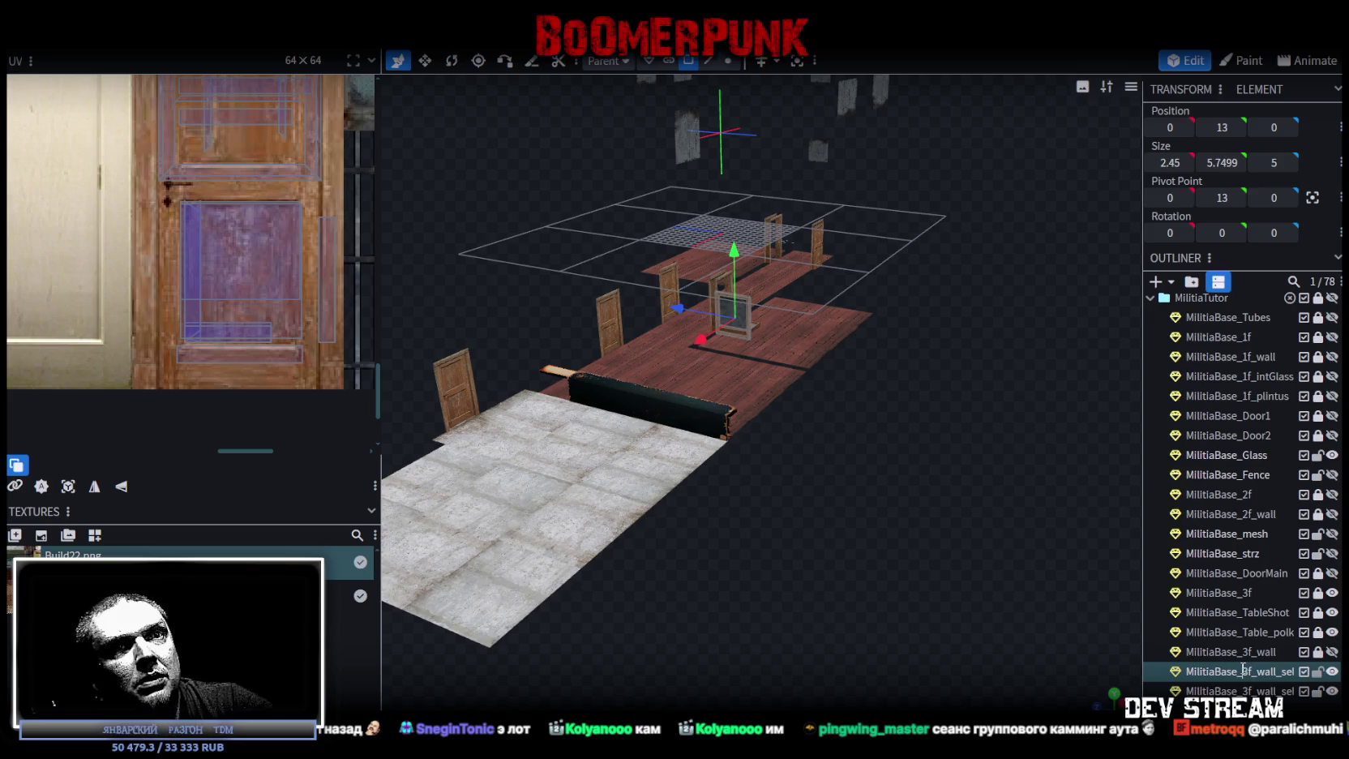
left_click_drag(1280, 672, 1297, 672)
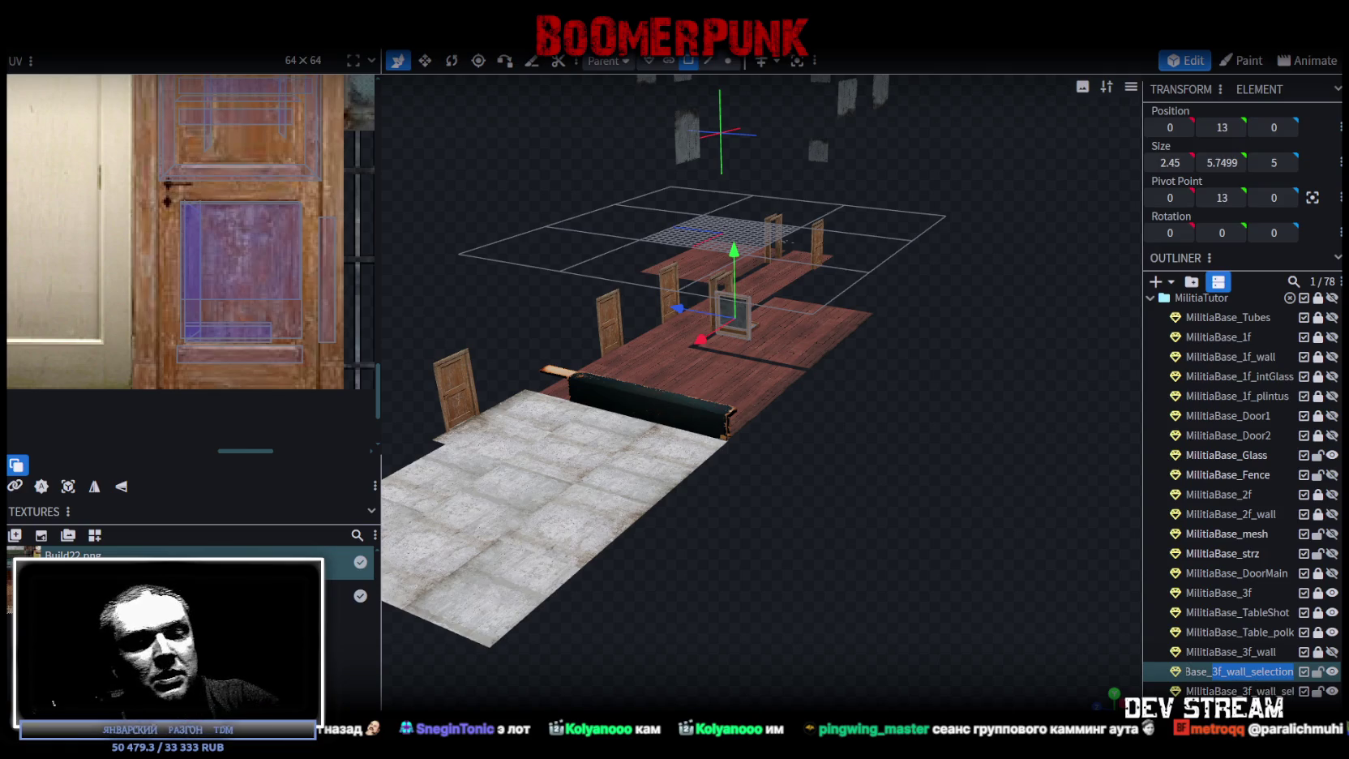
Rename the window elements to MilitiaBase_Tir_Window and a matching Tir_Window name.
type("Tir_Window")
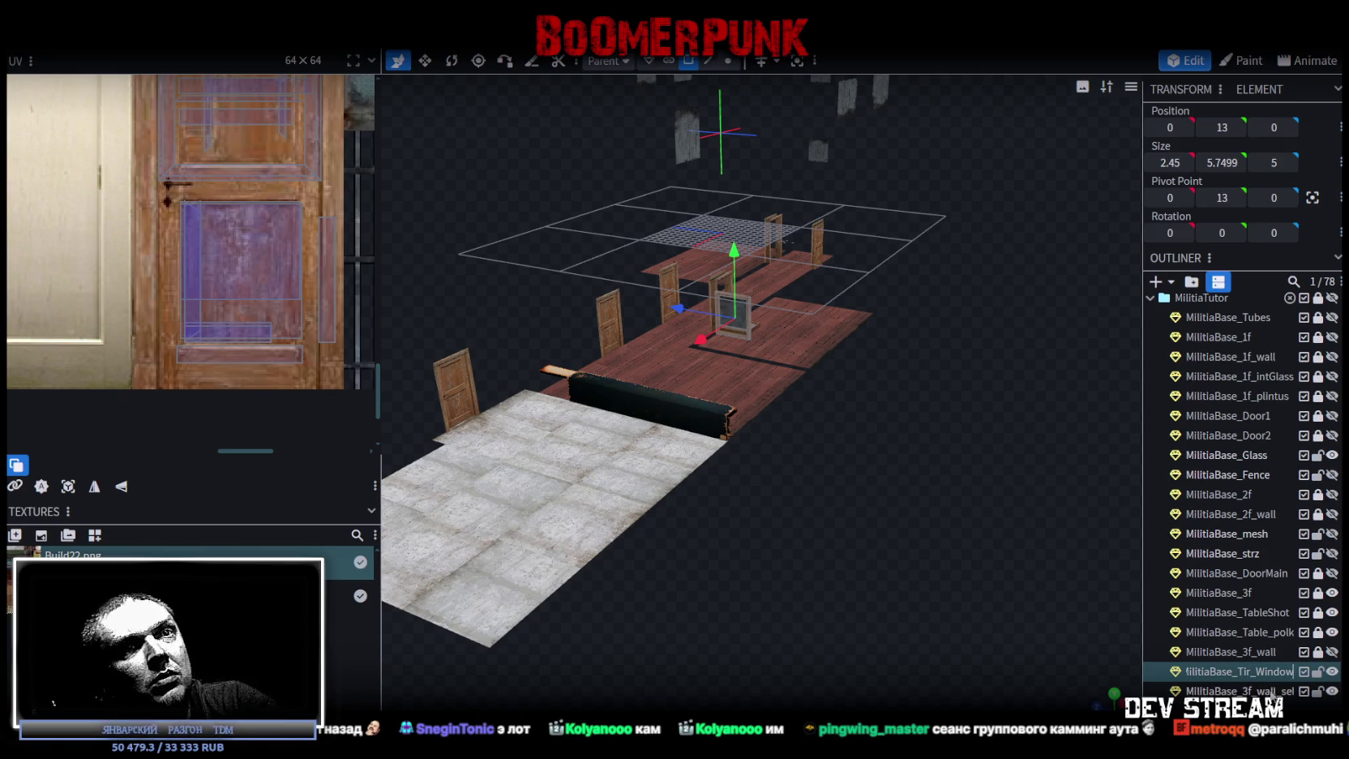
left_click(1262, 690)
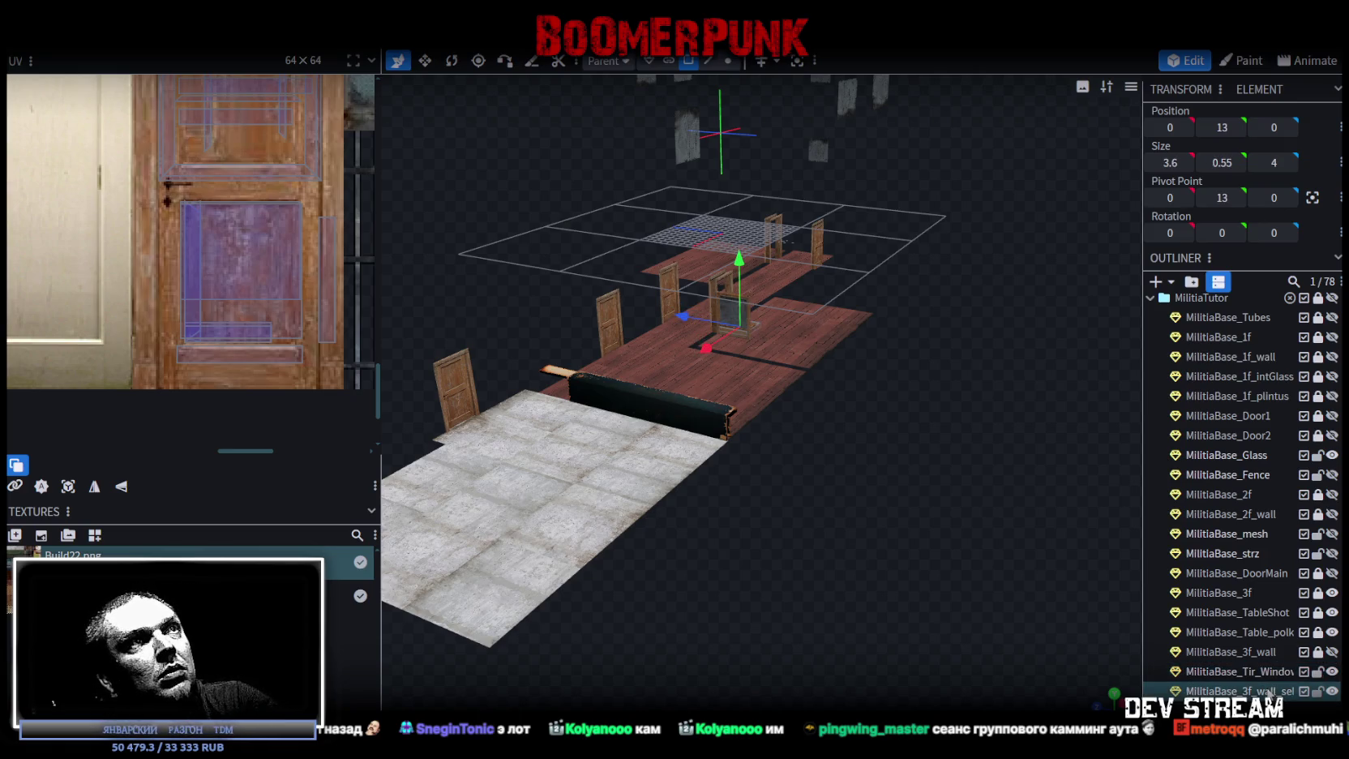
double_click(1268, 690)
left_click(1246, 690)
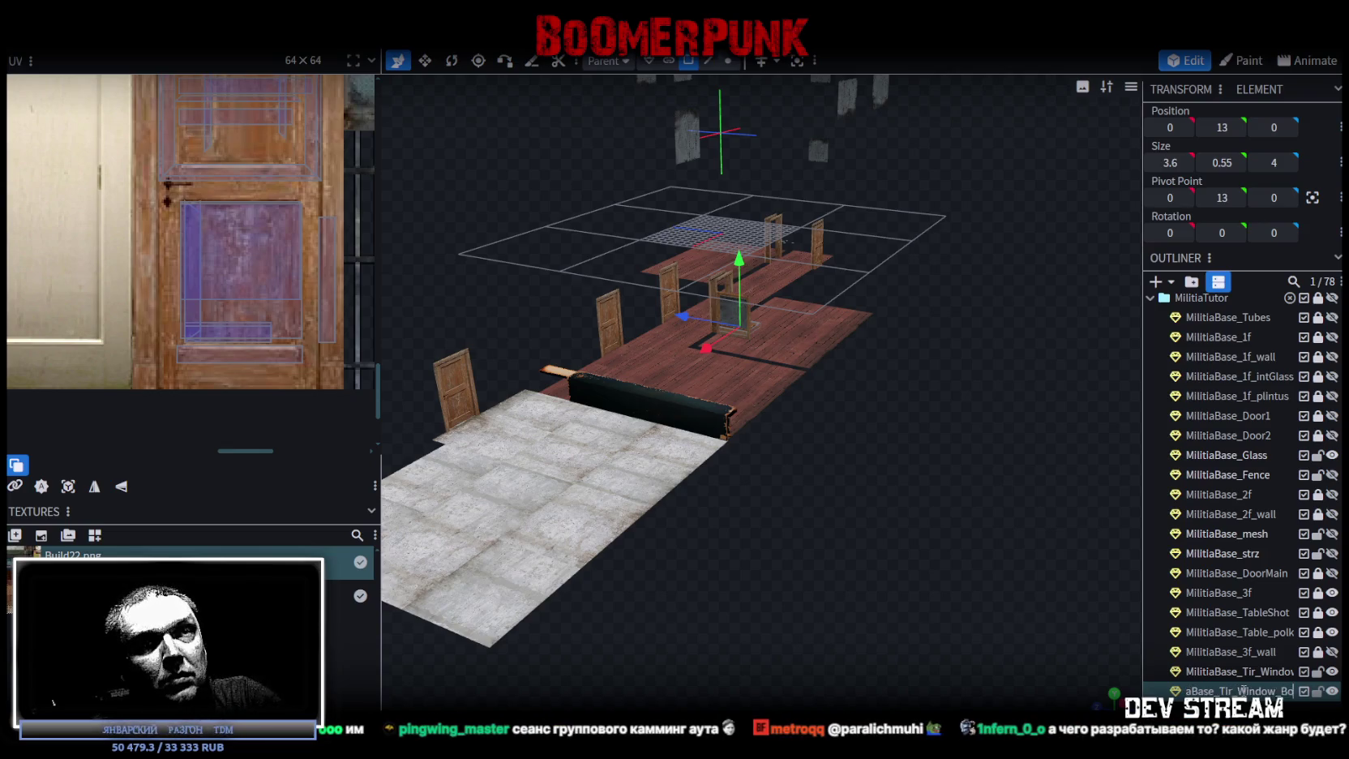
Save the model as Build0Tutor.bbmodel, switch to the Resize tool, and save again.
key("ctrl+s")
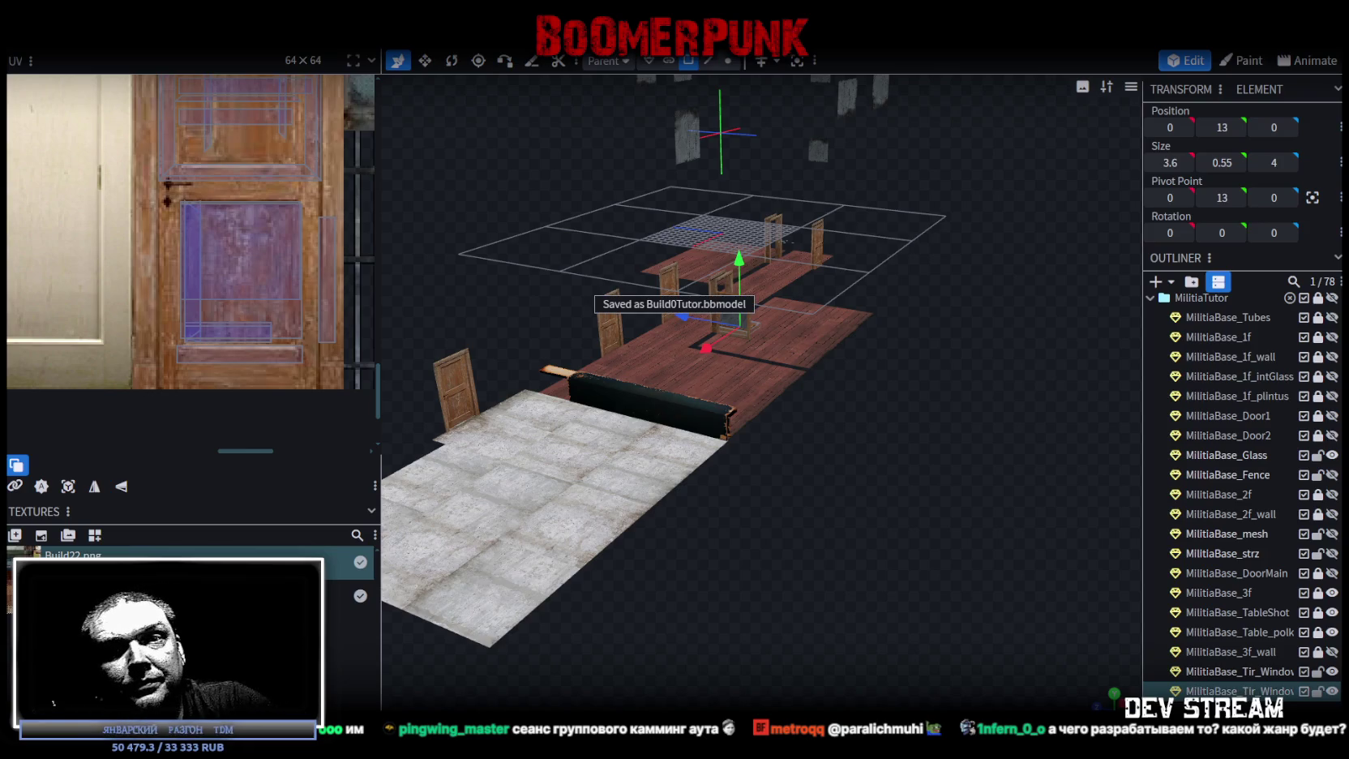
mouse_move(974, 668)
left_mouse_down()
mouse_move(896, 616)
mouse_move(820, 590)
mouse_move(974, 603)
mouse_move(861, 561)
left_mouse_up()
key("s")
key("ctrl+s")
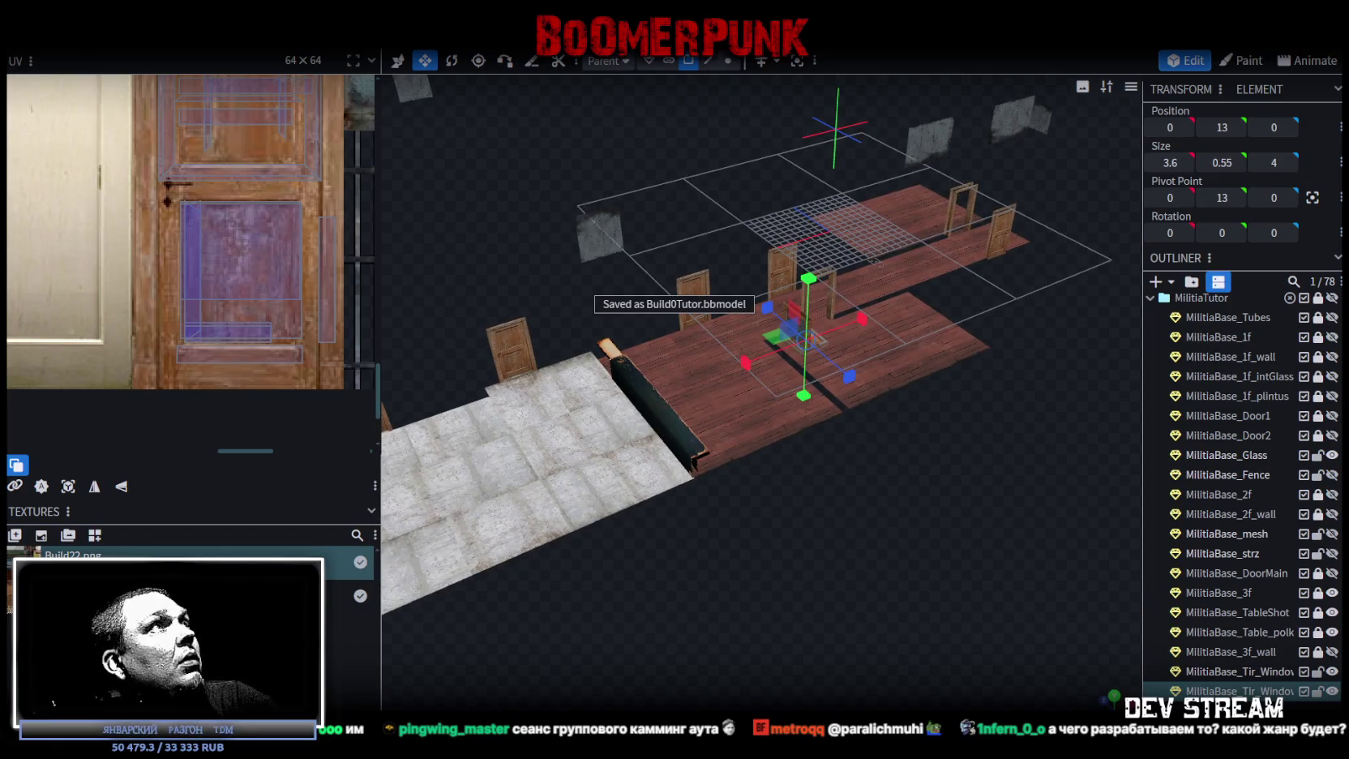
Export the model as FBX over Build0Tutor.fbx and view the updated building in Unity.
left_click(122, 36)
mouse_move(196, 323)
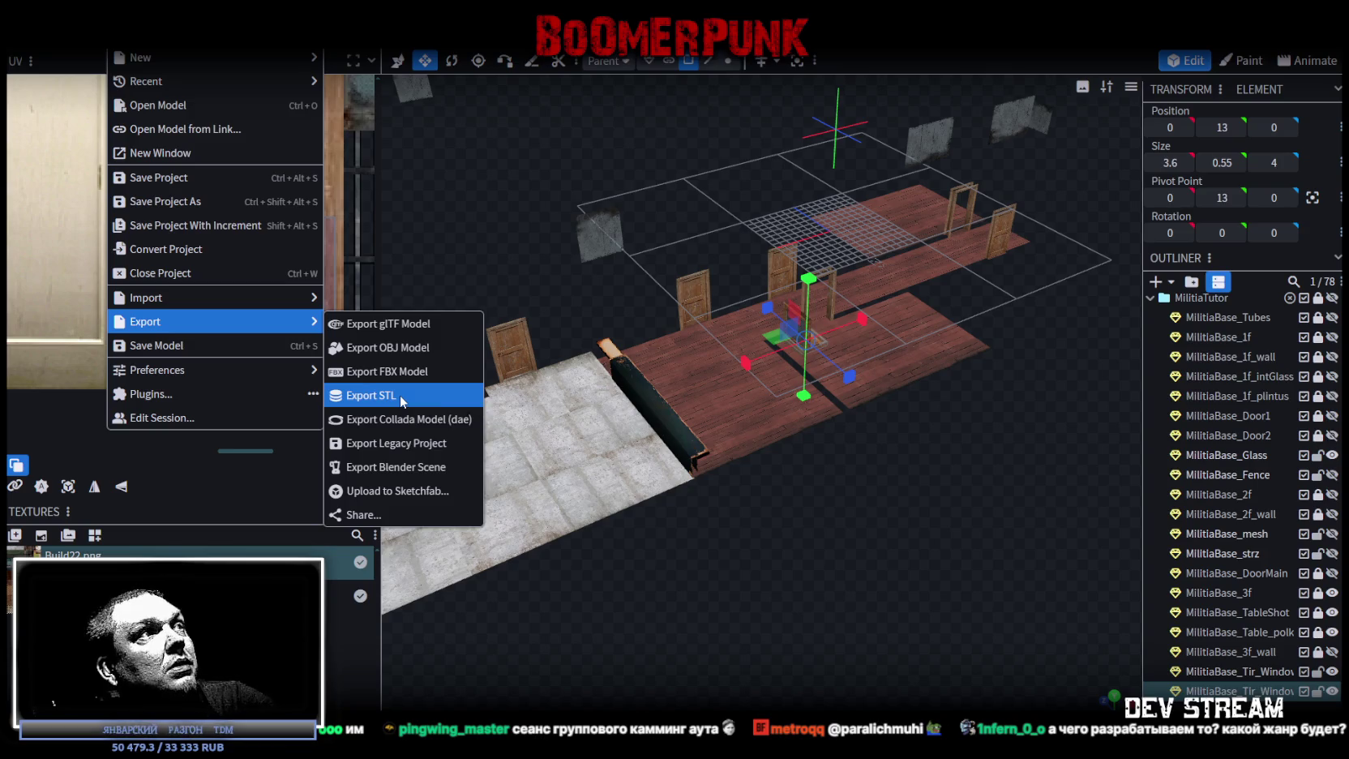
left_click(428, 371)
left_click(711, 233)
key("Return")
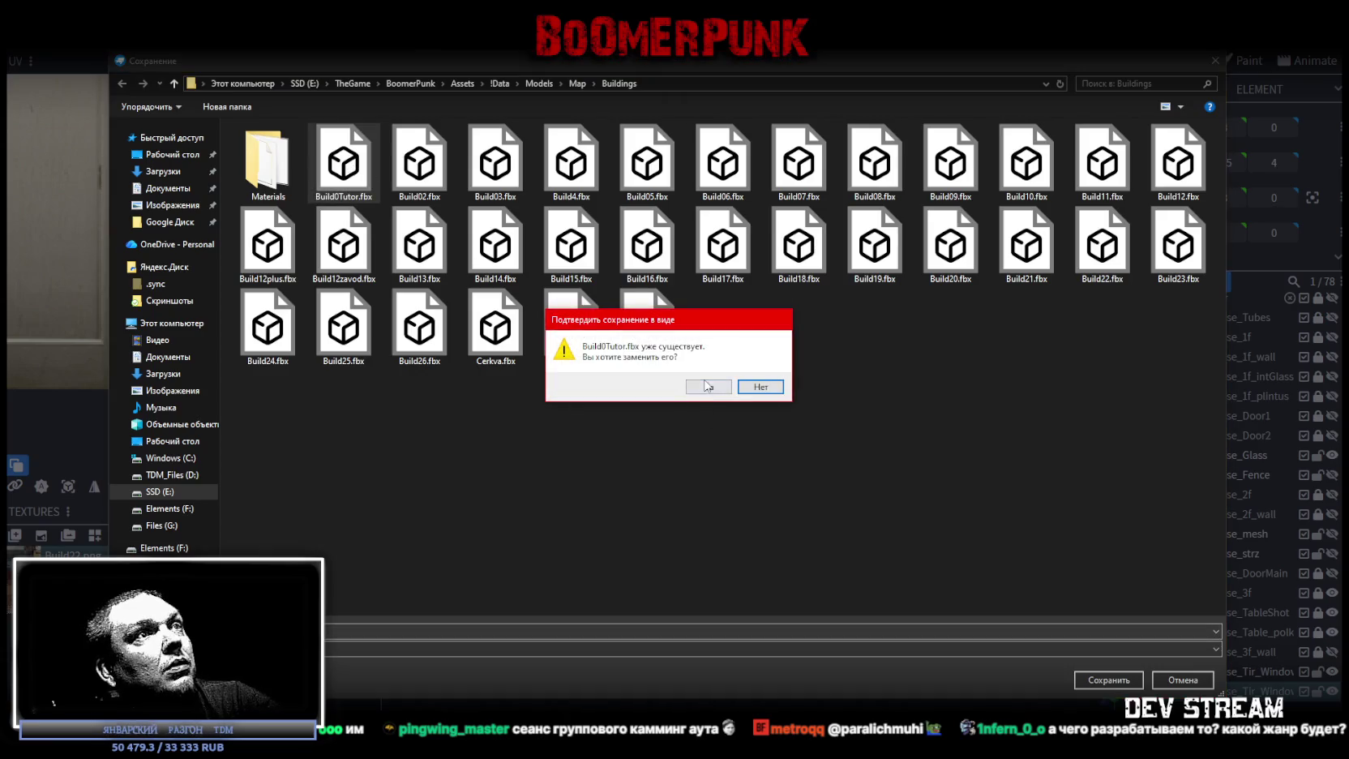
left_click(707, 387)
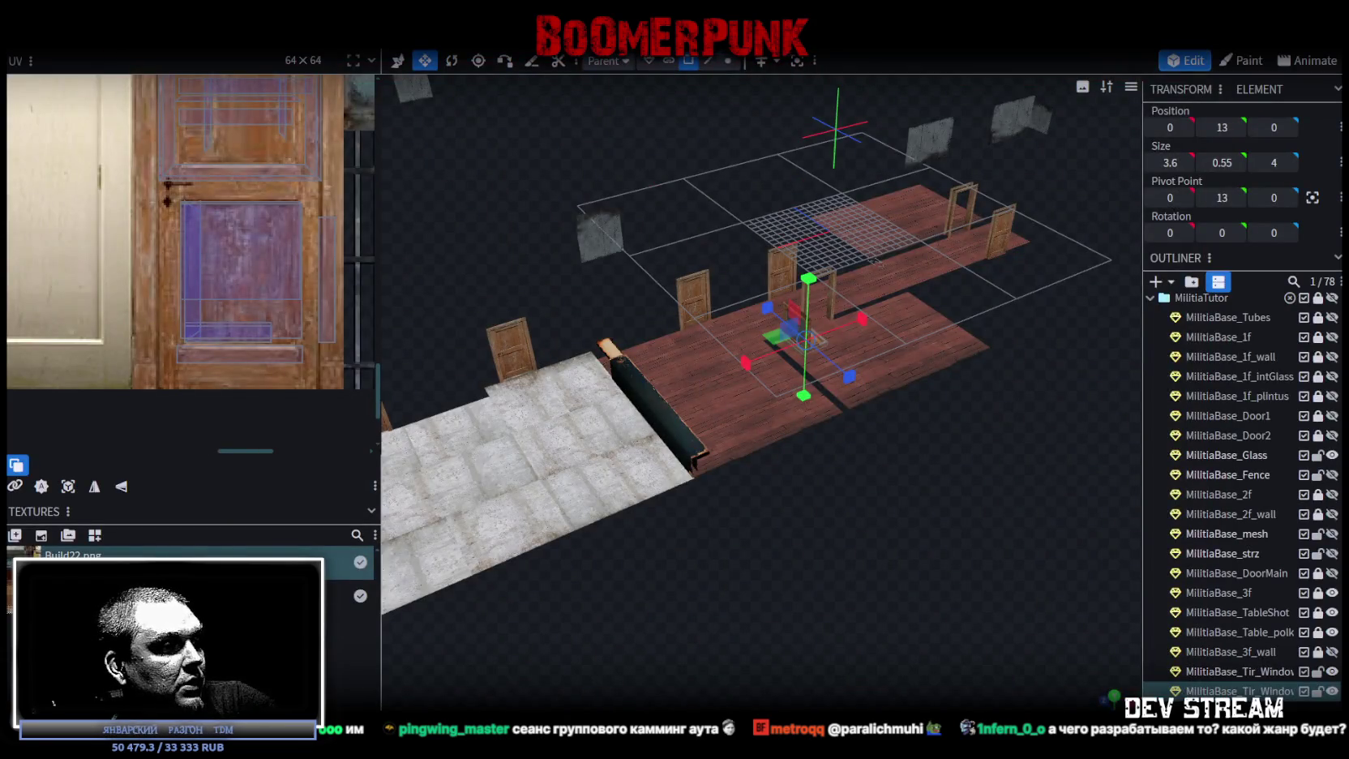
key("alt+Tab")
mouse_move(616, 390)
left_mouse_down()
mouse_move(663, 408)
mouse_move(581, 340)
mouse_move(740, 297)
mouse_move(557, 316)
mouse_move(486, 369)
mouse_move(8, 371)
mouse_move(352, 322)
mouse_move(239, 347)
left_mouse_up()
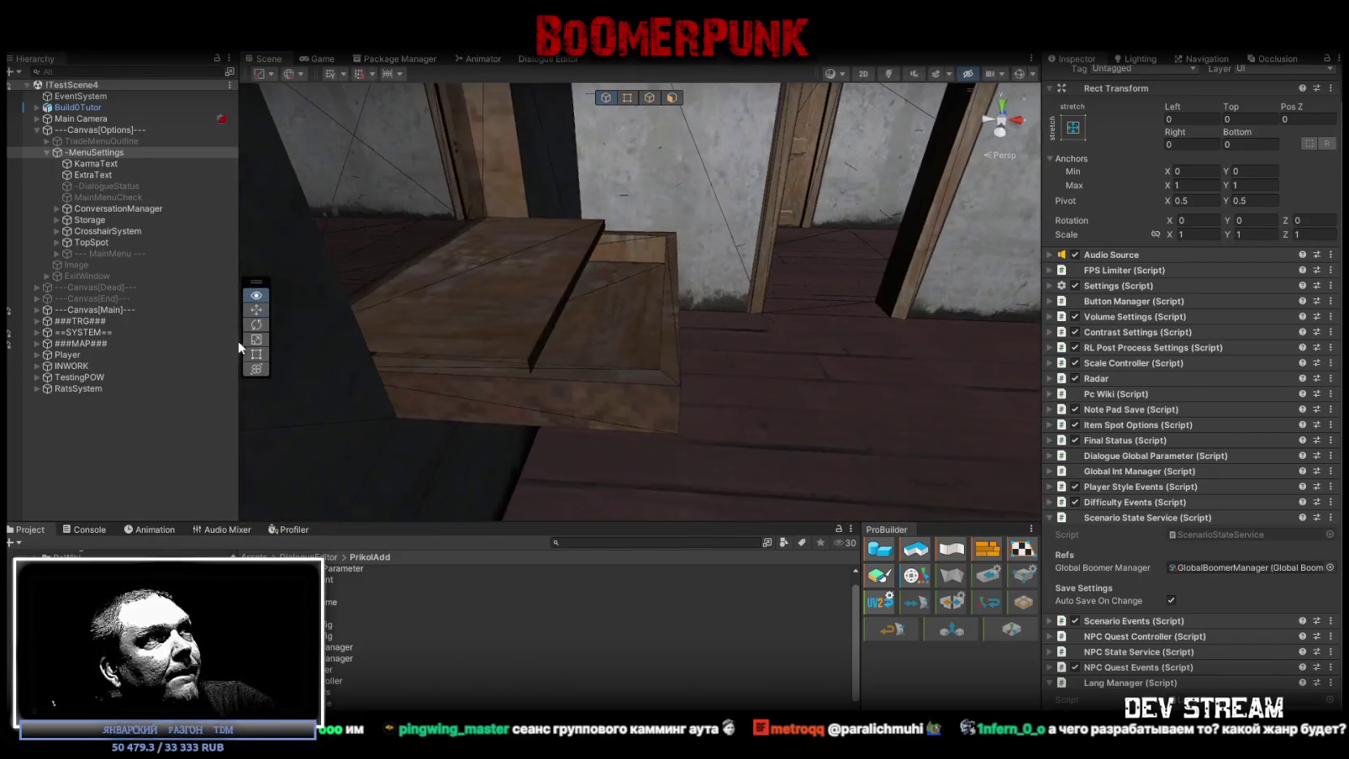
Select and frame MilitiaBase_Tir_Window_Box to check how it sits in the wall.
left_click(559, 374)
mouse_move(615, 377)
left_mouse_down()
mouse_move(605, 367)
mouse_move(722, 374)
mouse_move(726, 311)
mouse_move(706, 283)
mouse_move(910, 353)
mouse_move(441, 366)
mouse_move(301, 349)
mouse_move(697, 378)
mouse_move(666, 382)
mouse_move(638, 355)
mouse_move(243, 301)
mouse_move(322, 281)
left_mouse_up()
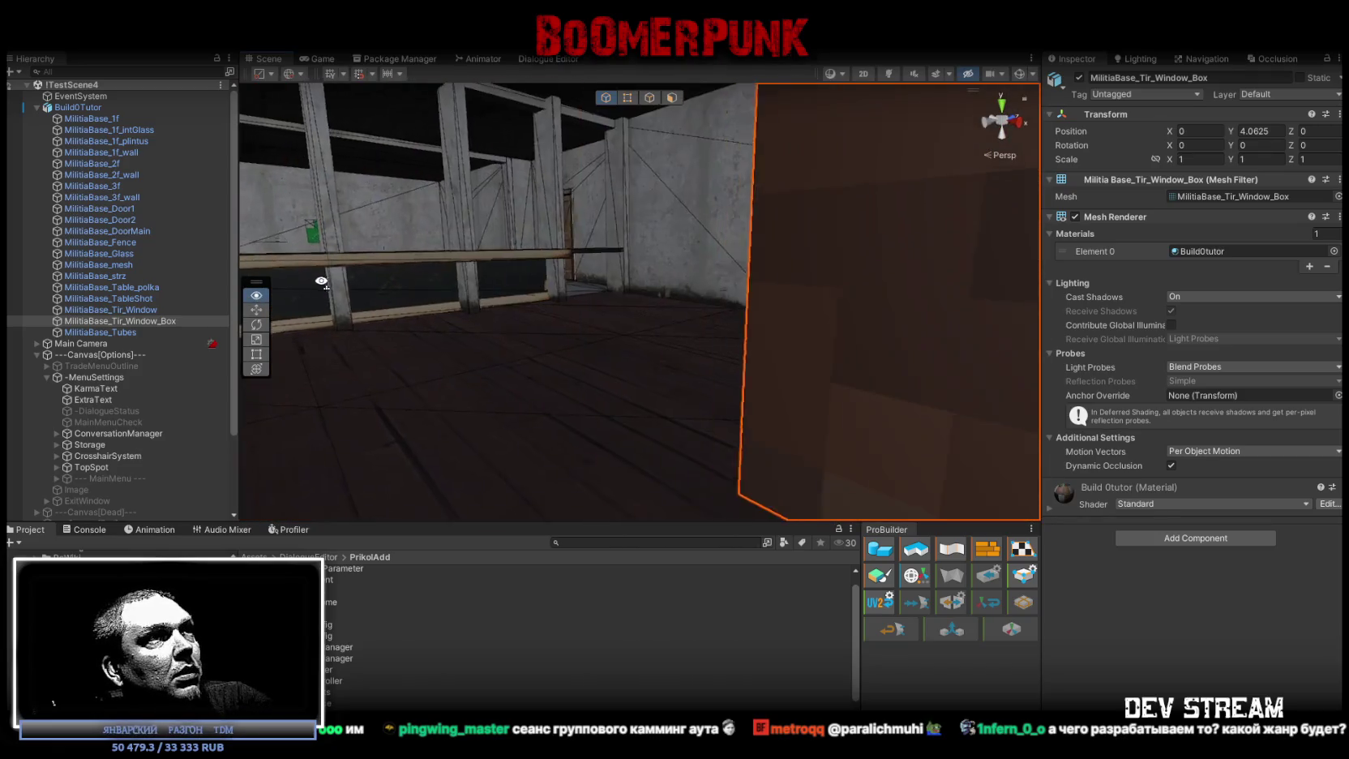
key("f")
scroll(711, 385, "down", 5)
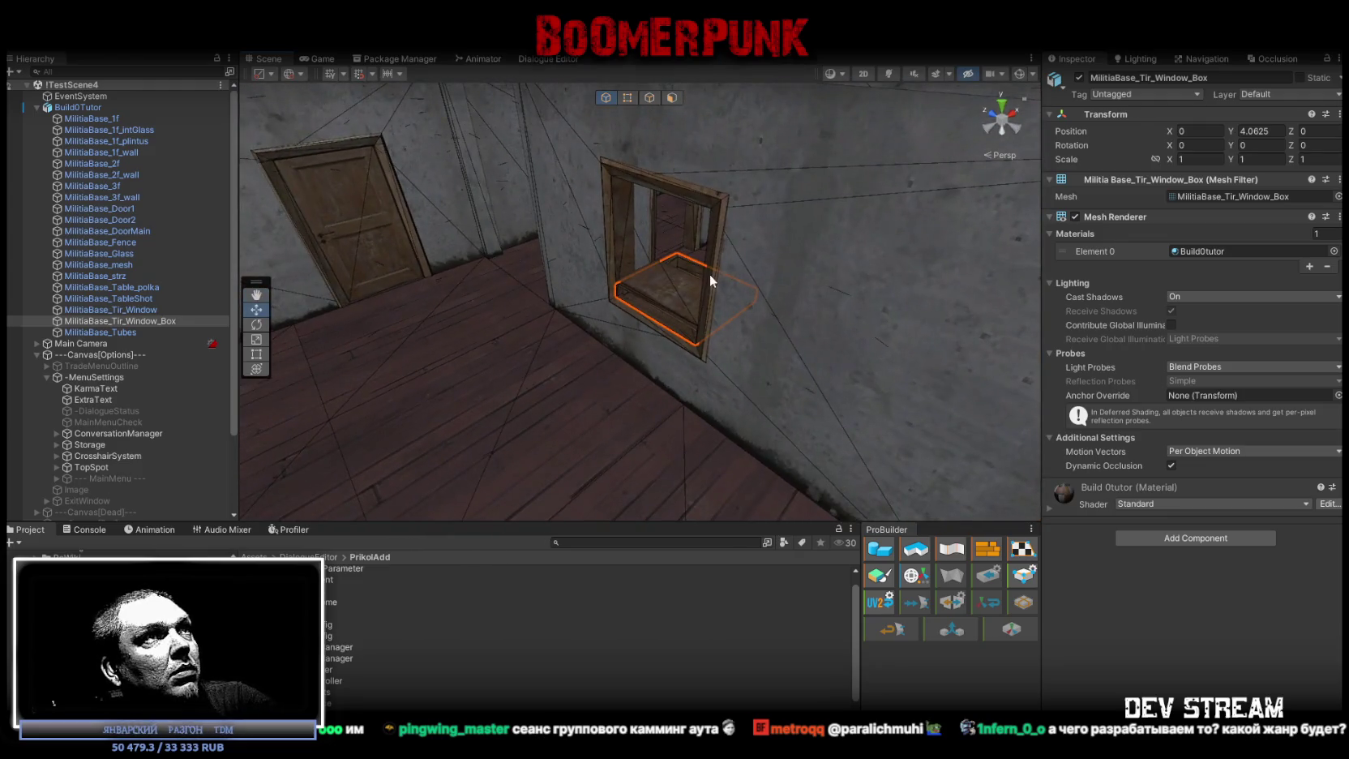
left_click_drag(709, 274, 699, 269)
key("ctrl+z")
key("ctrl+y")
key("ctrl+z")
key("ctrl+y")
mouse_move(892, 342)
left_mouse_down()
mouse_move(626, 315)
mouse_move(882, 302)
mouse_move(758, 251)
mouse_move(704, 246)
mouse_move(709, 224)
left_mouse_up()
Select and frame MilitiaBase_Glass, locate its Build22glass material, then return to Blockbench.
left_click(705, 256)
left_click(262, 158)
scroll(146, 203, "up", 5)
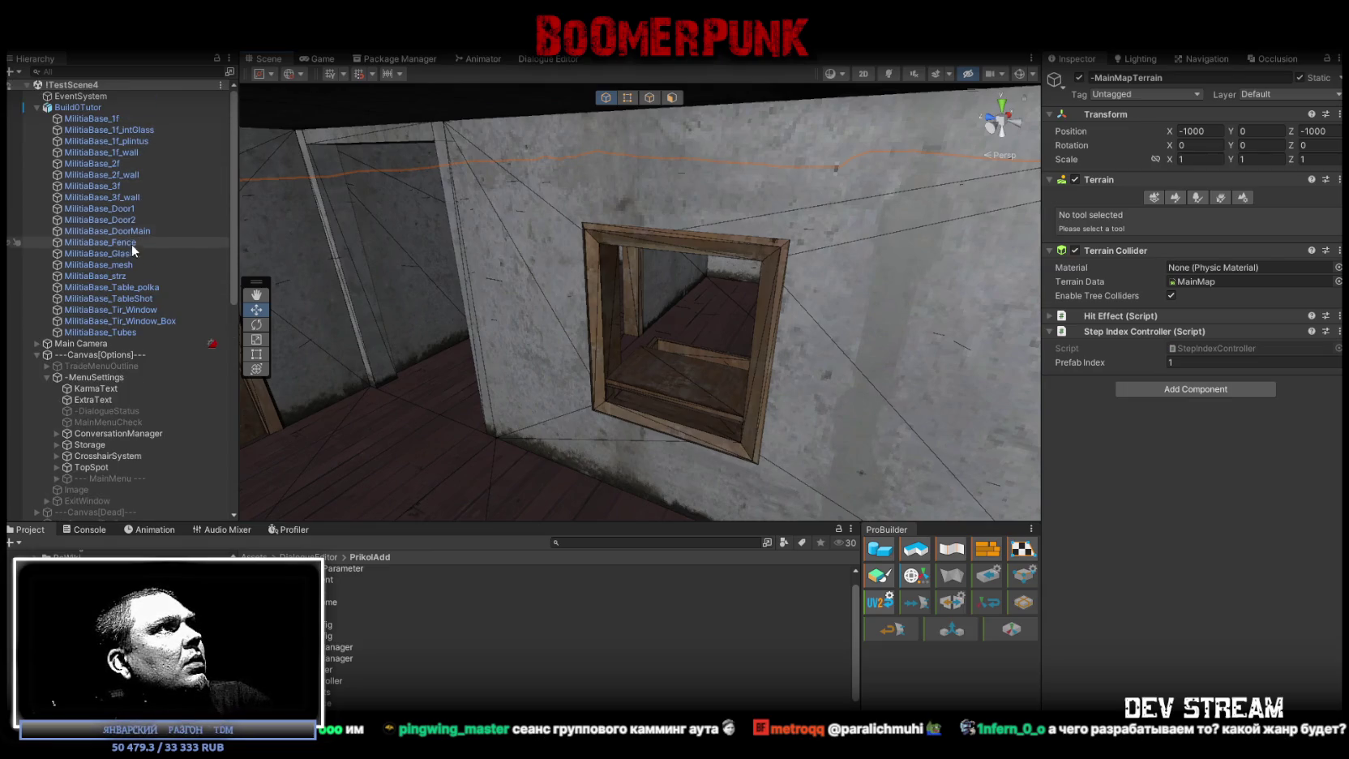
left_click(99, 254)
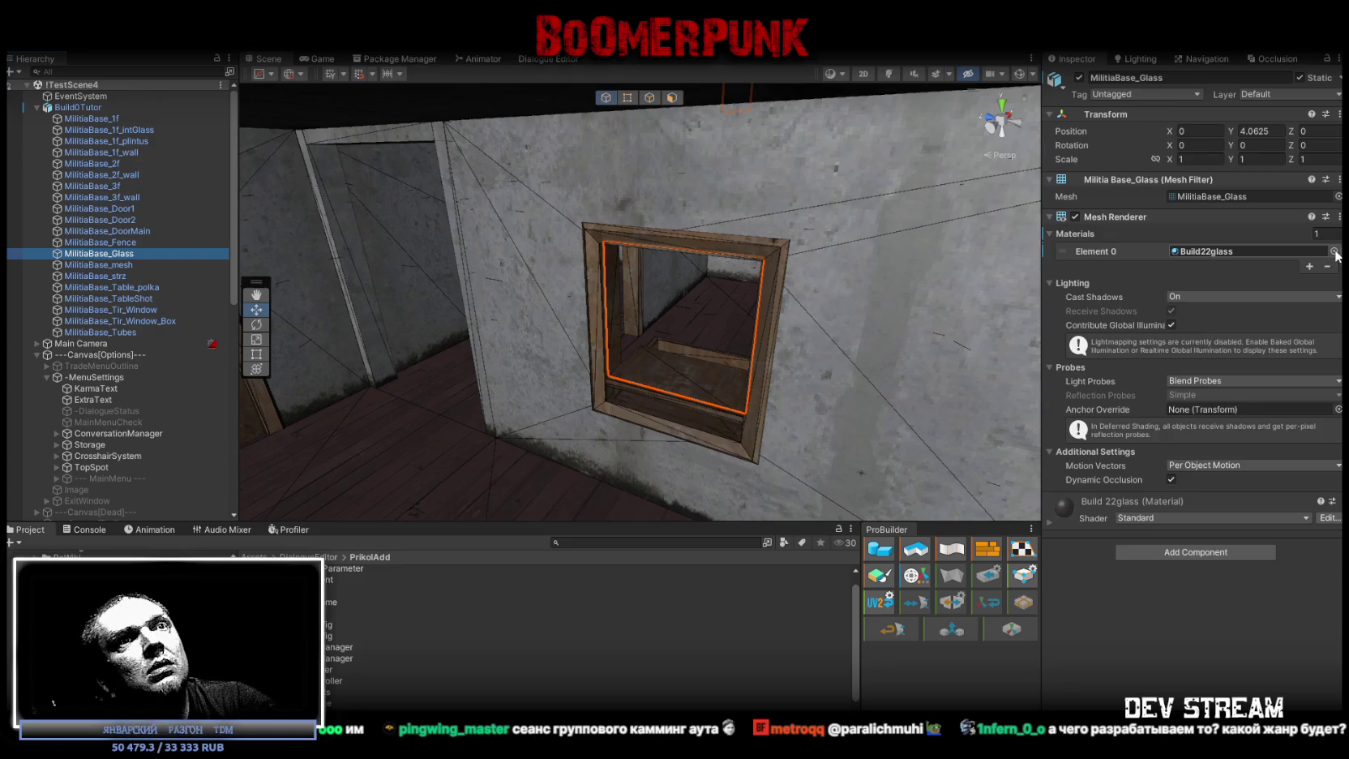
left_click(1206, 251)
key("f")
scroll(904, 319, "up", 3)
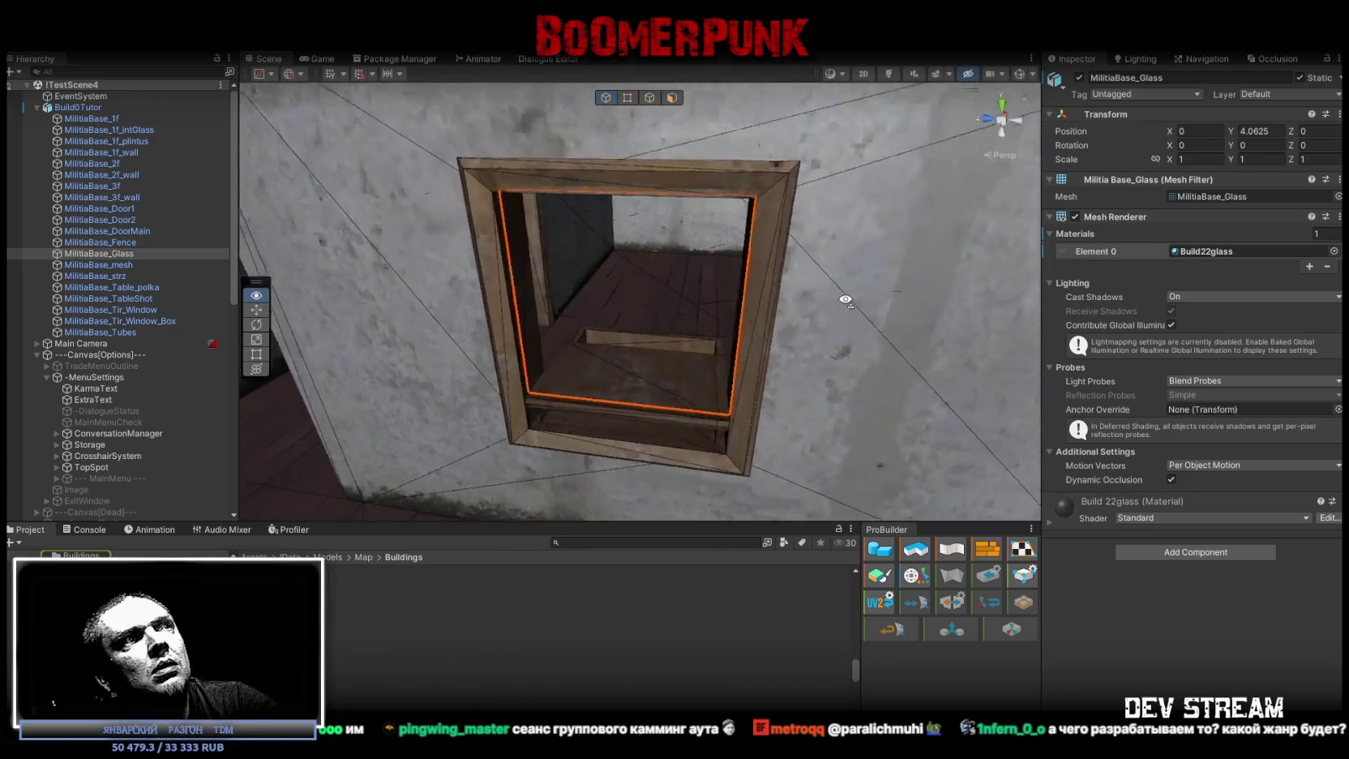
mouse_move(904, 319)
left_mouse_down()
mouse_move(985, 304)
mouse_move(163, 335)
left_mouse_up()
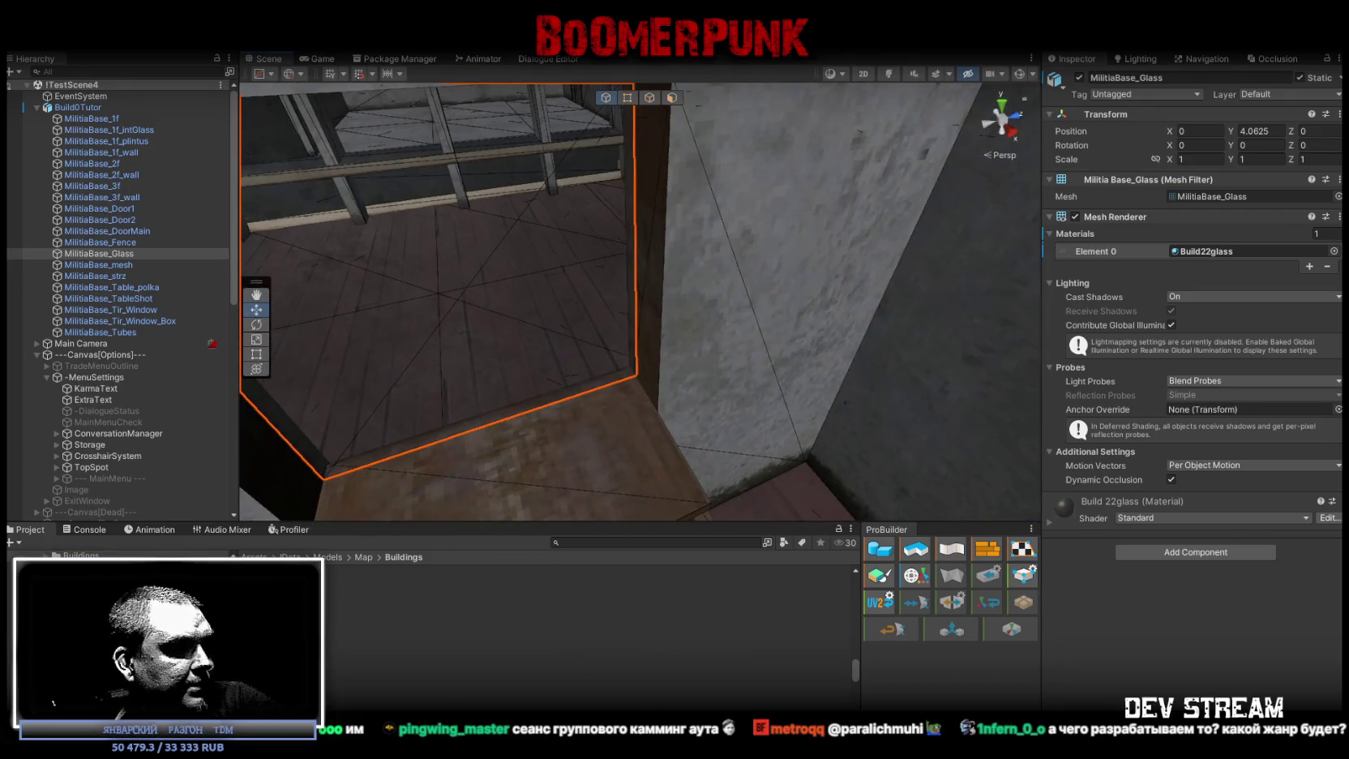
key("alt+Tab")
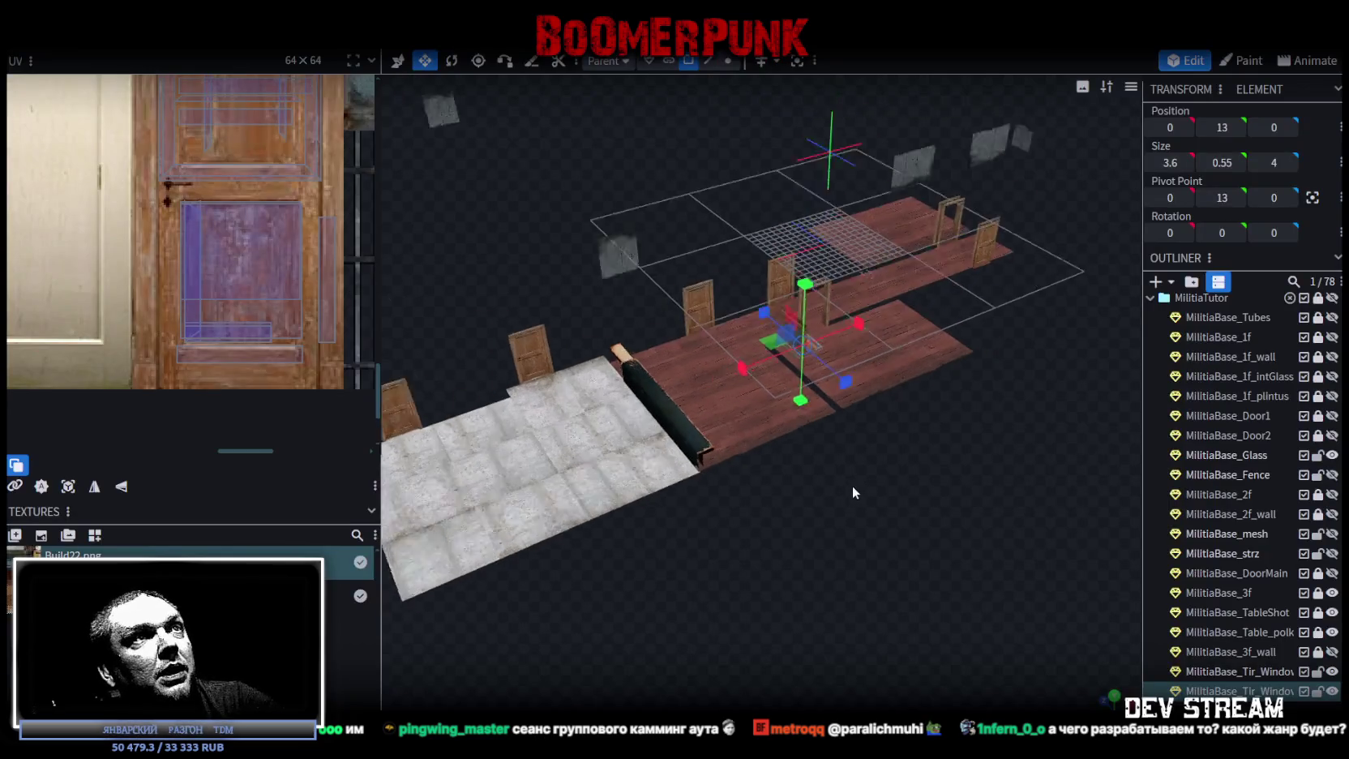
Inspect the window glass, bottom sill strip and another window strip, then save Build0Tutor.bbmodel.
mouse_move(917, 562)
left_mouse_down()
mouse_move(946, 523)
mouse_move(934, 545)
mouse_move(932, 531)
mouse_move(872, 572)
left_mouse_up()
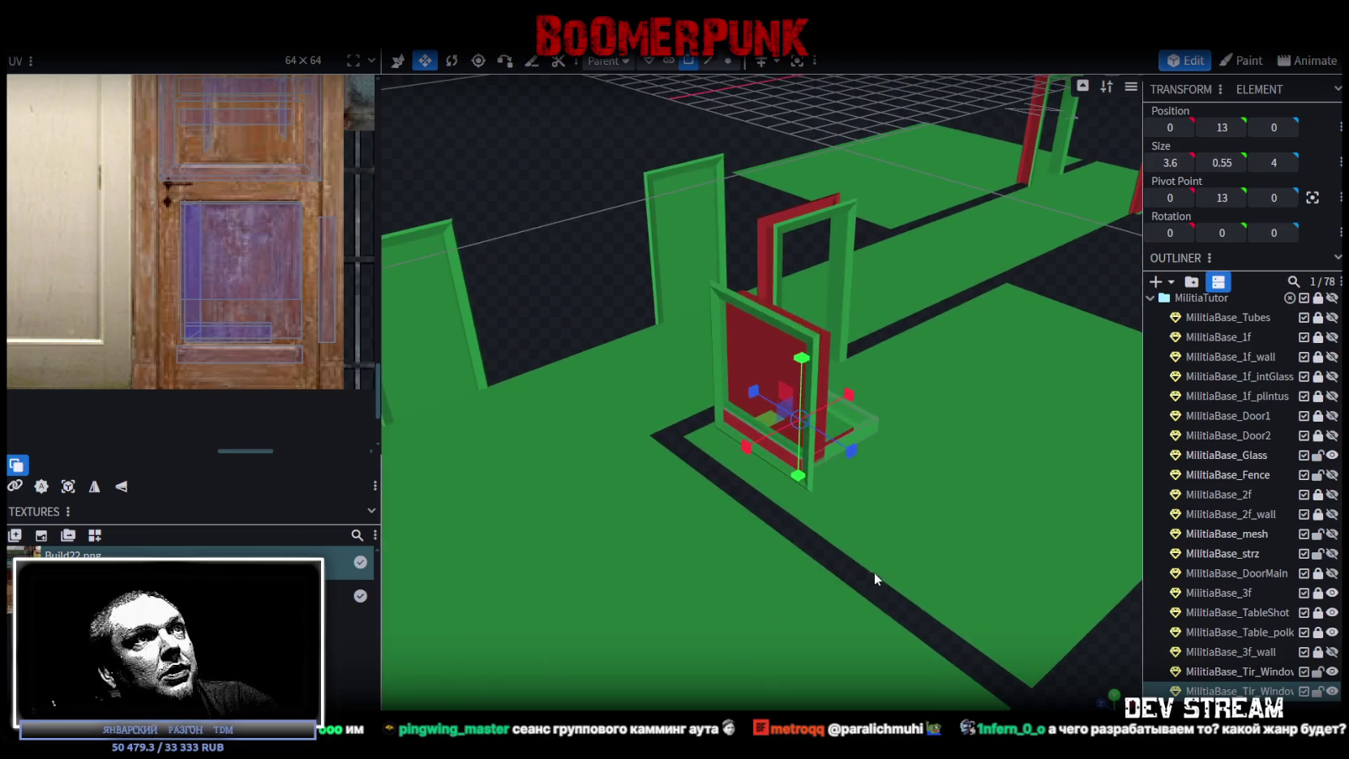
left_click(746, 354)
mouse_move(783, 401)
left_mouse_down()
mouse_move(793, 488)
mouse_move(1060, 678)
mouse_move(999, 561)
mouse_move(829, 669)
mouse_move(749, 635)
mouse_move(843, 582)
mouse_move(793, 266)
left_mouse_up()
left_click(794, 488)
left_click(756, 225)
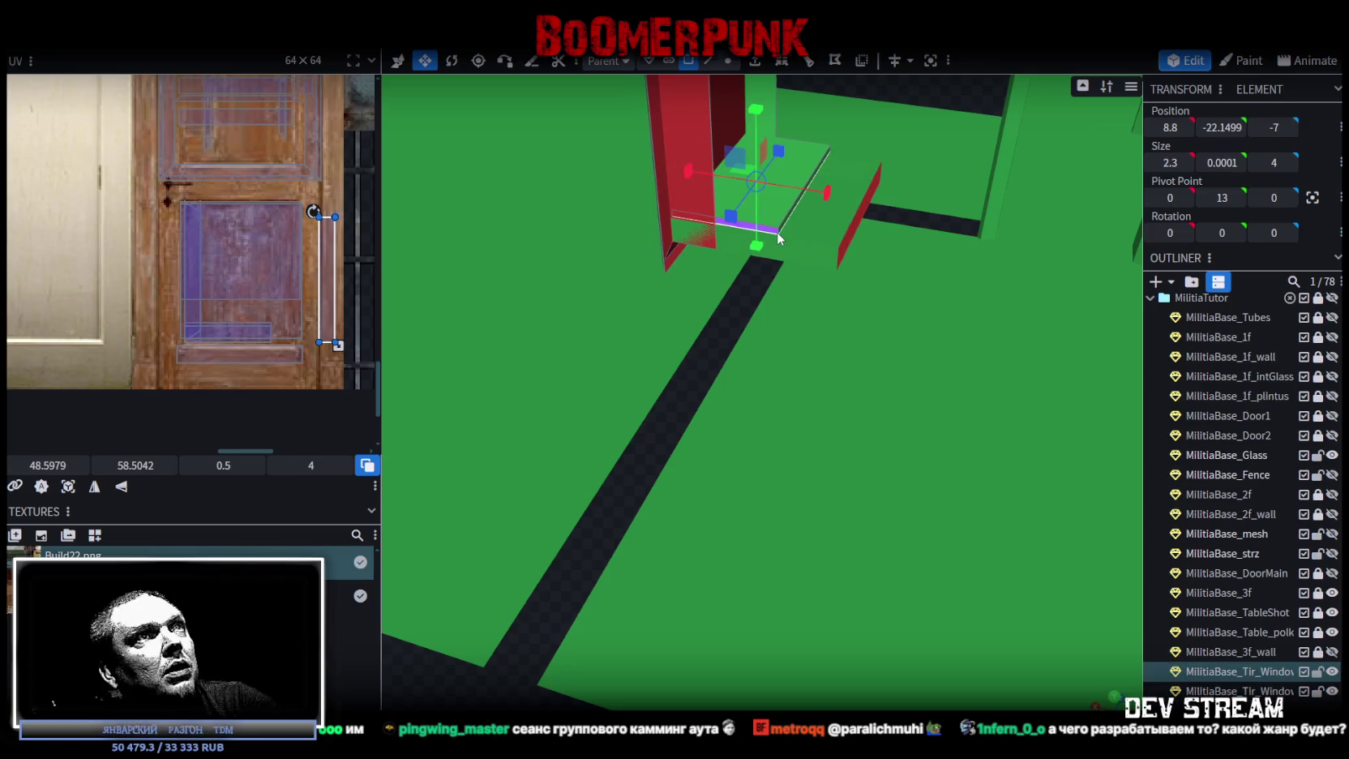
scroll(704, 371, "down", 3)
mouse_move(707, 402)
left_mouse_down()
mouse_move(738, 342)
mouse_move(535, 407)
mouse_move(374, 391)
mouse_move(303, 338)
mouse_move(267, 356)
mouse_move(329, 395)
mouse_move(865, 389)
mouse_move(930, 446)
mouse_move(923, 427)
left_mouse_up()
key("ctrl+s")
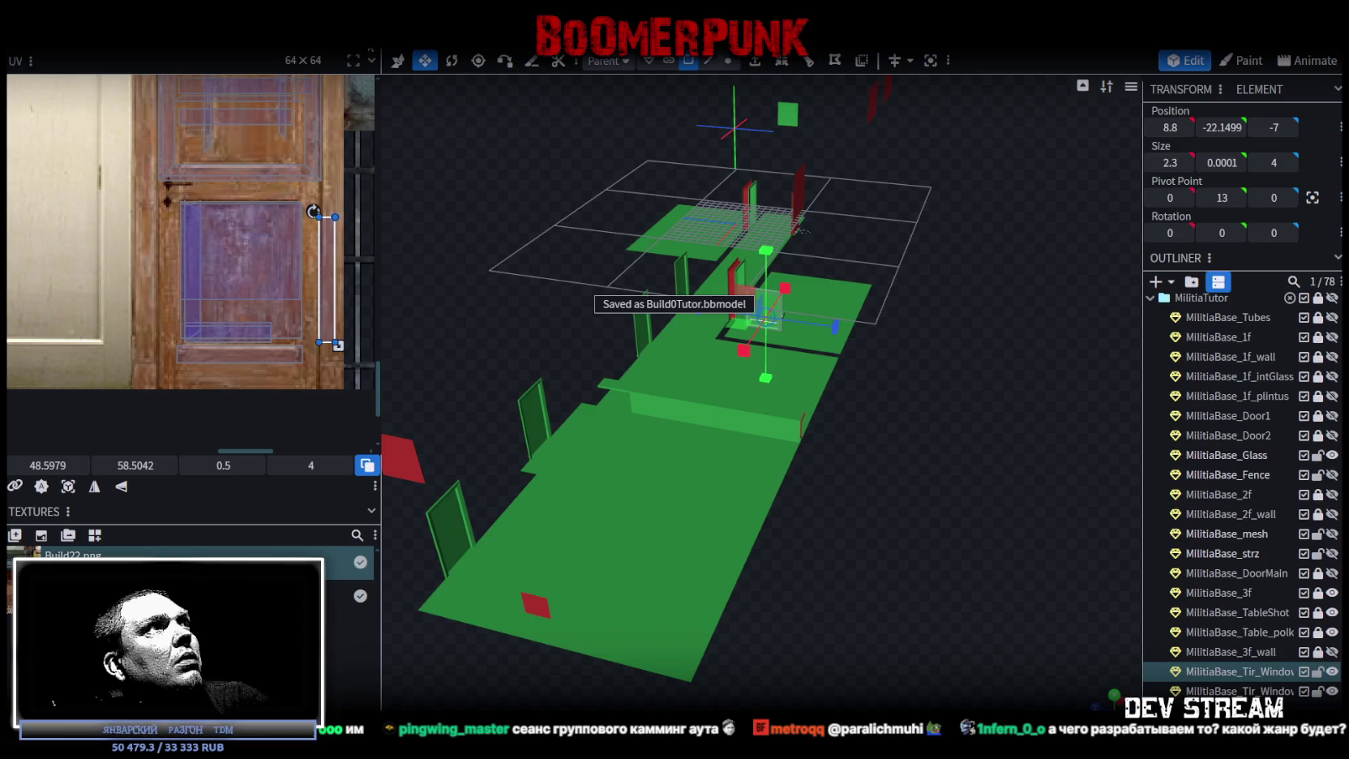
Re-export the model as FBX, overwriting Build0Tutor.fbx, and view the updated window frame in Unity.
left_click(118, 37)
mouse_move(197, 320)
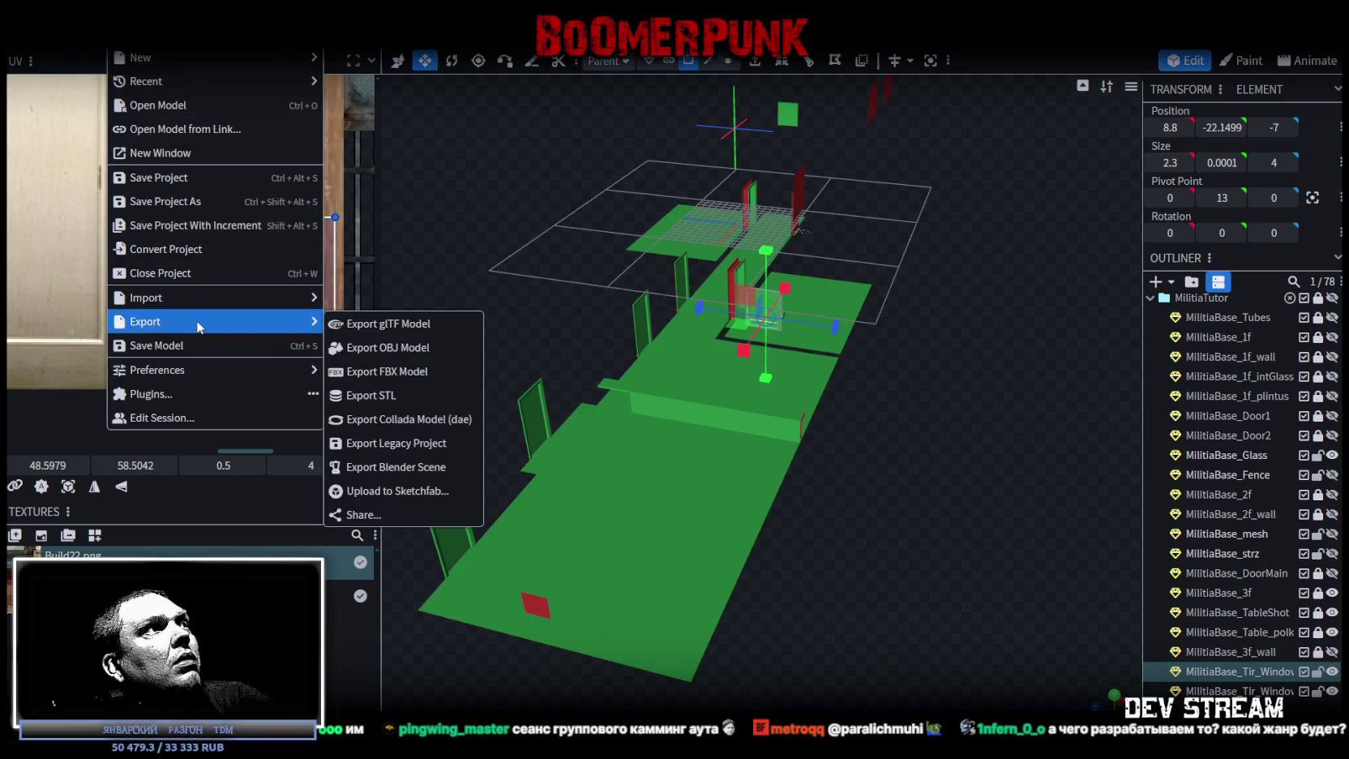
left_click(404, 372)
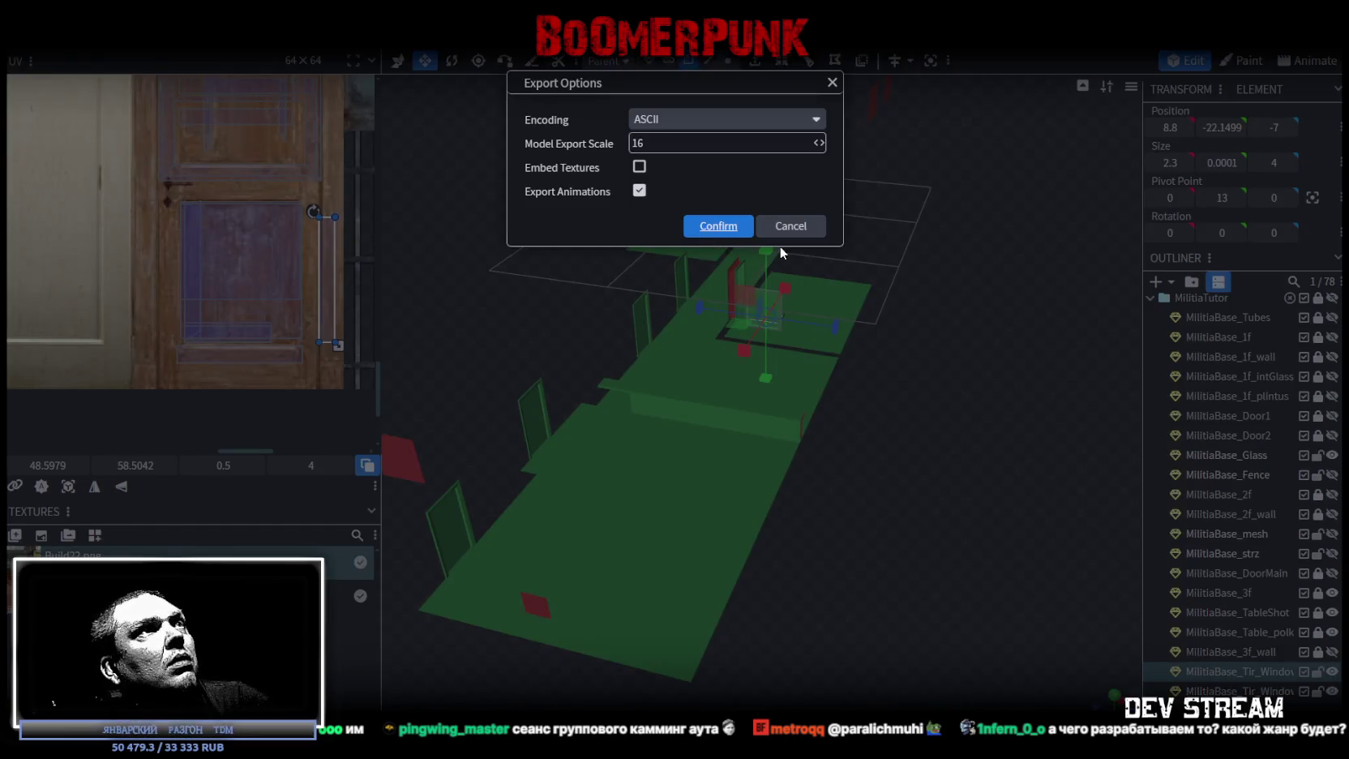
left_click(718, 225)
double_click(357, 166)
left_click(720, 381)
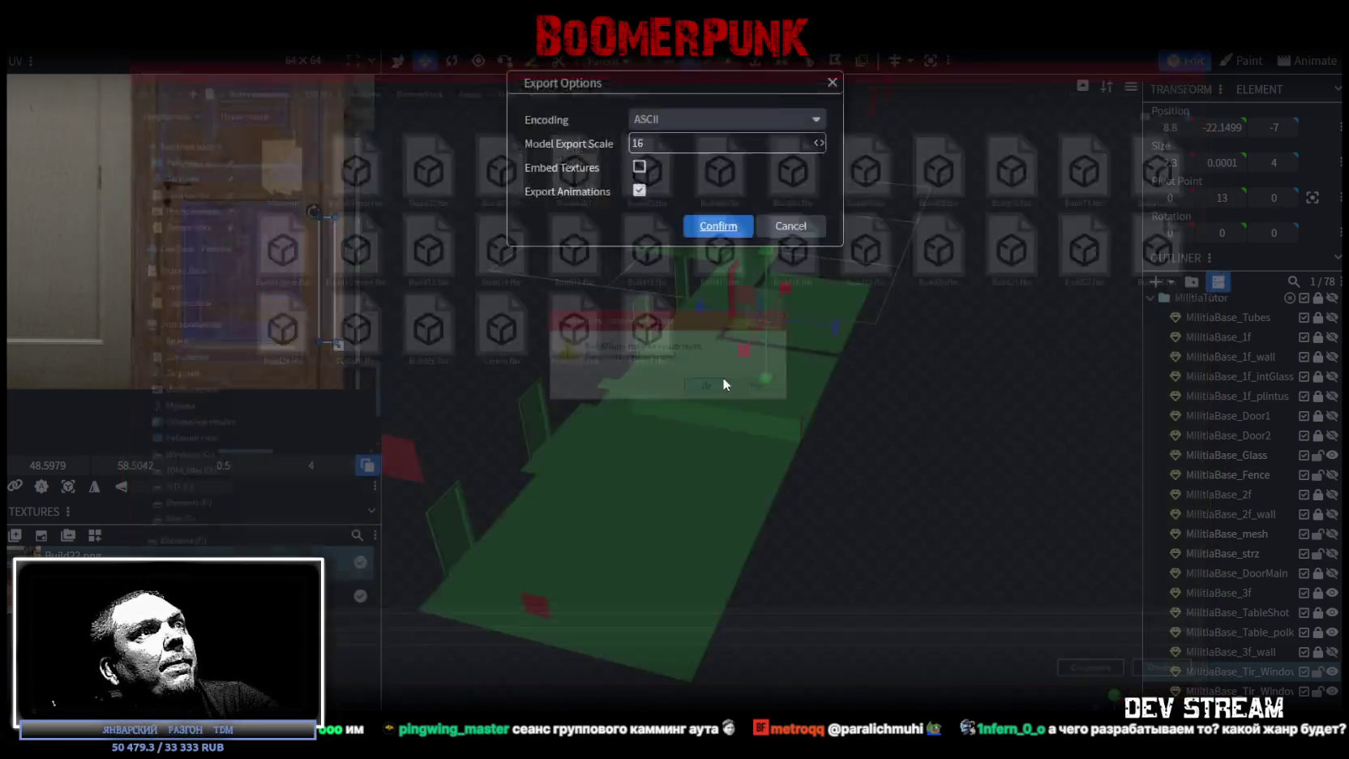
key("alt+Tab")
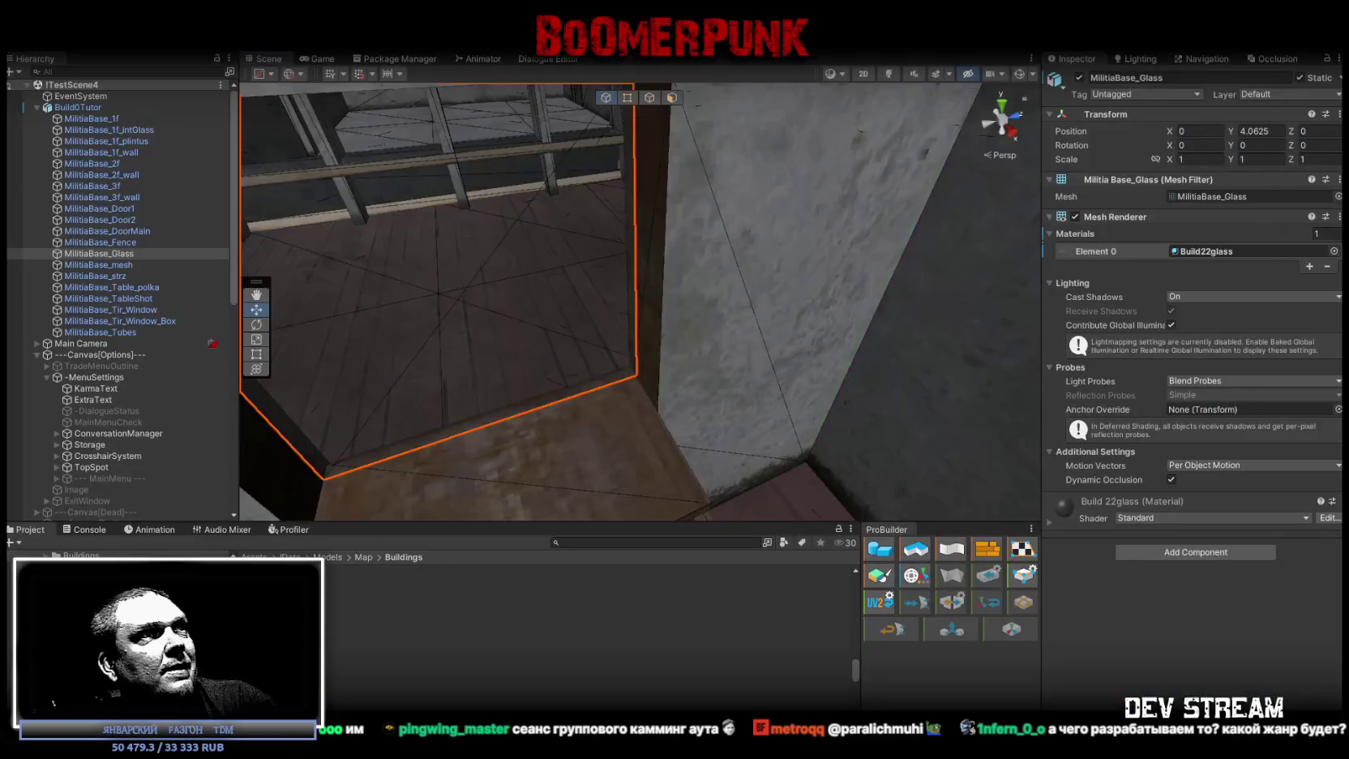
mouse_move(899, 339)
left_mouse_down()
mouse_move(698, 325)
mouse_move(831, 291)
mouse_move(771, 244)
mouse_move(638, 383)
mouse_move(624, 367)
mouse_move(750, 67)
left_mouse_up()
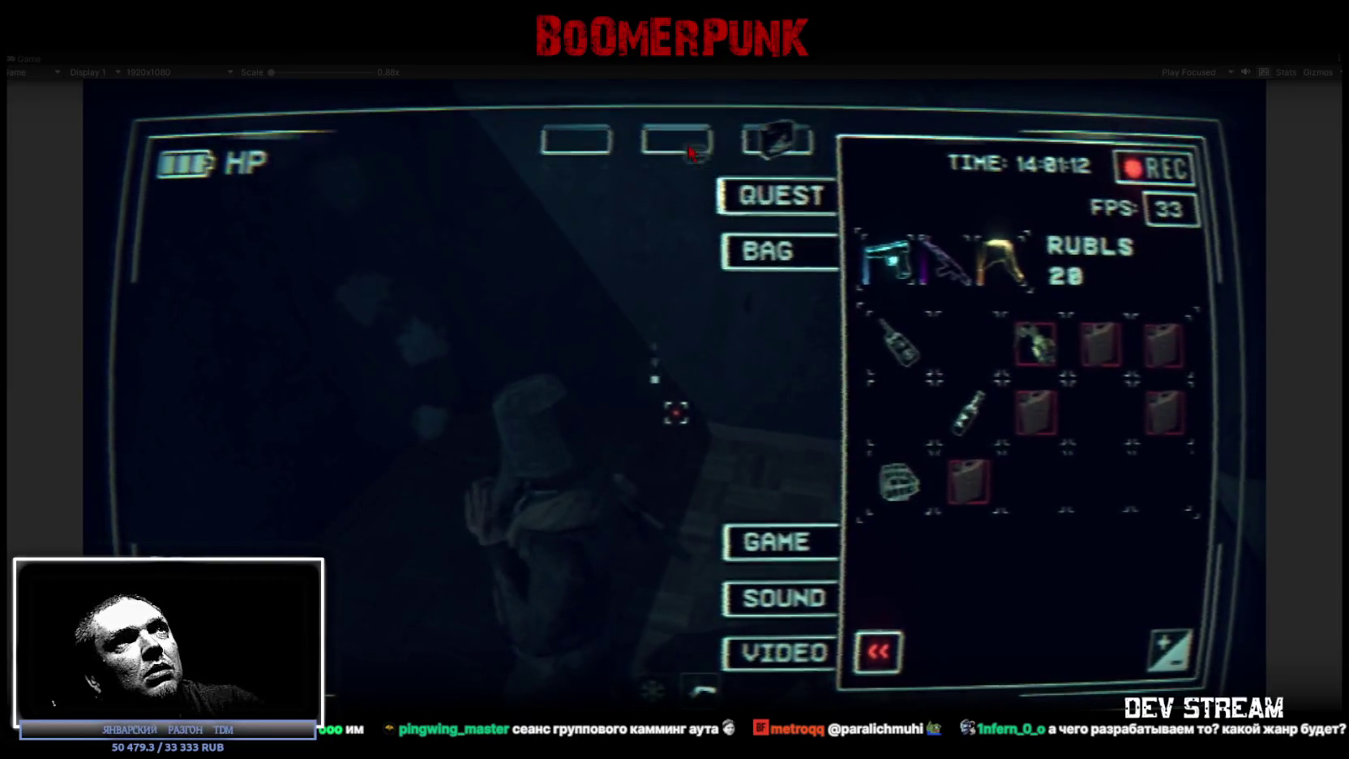
Equip the helmet, close the inventory, and walk through the corridor, stairs and bedroom.
left_click(885, 485)
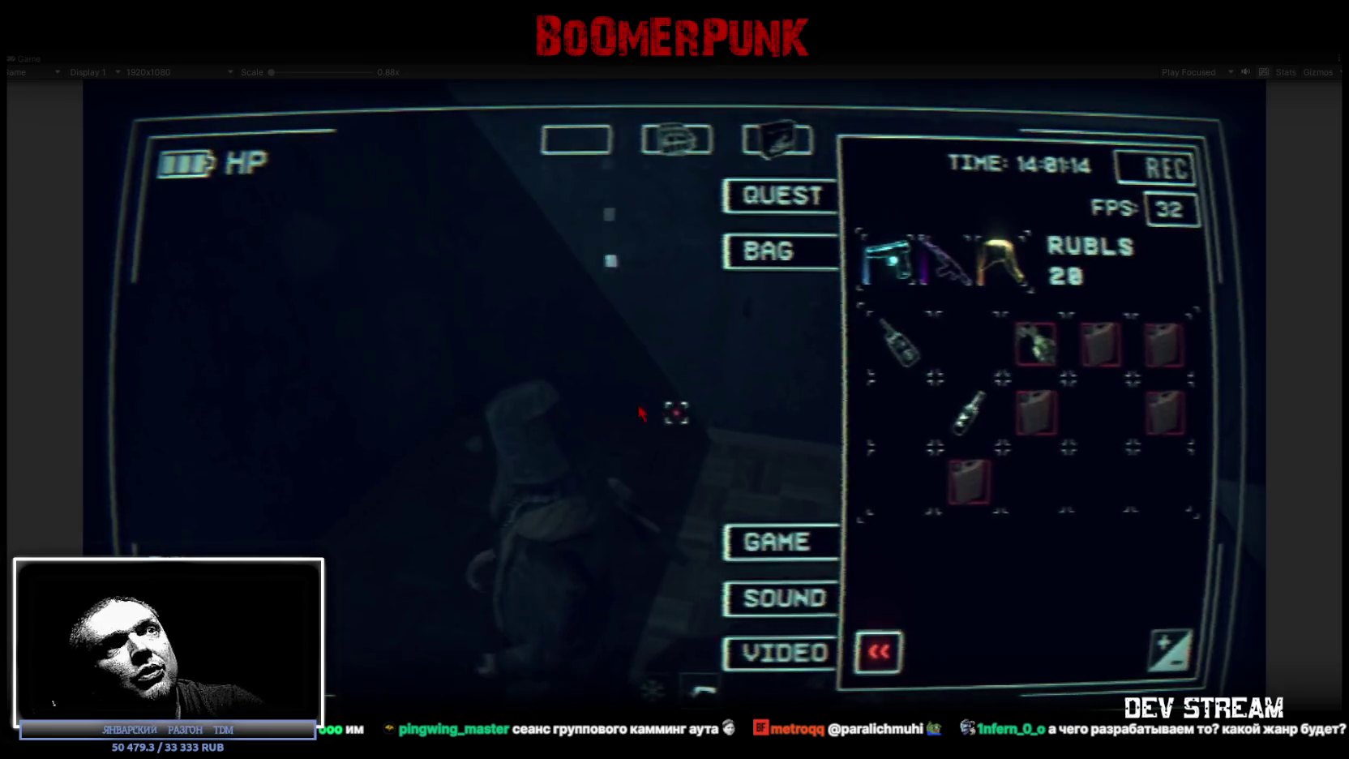
key("Tab")
key("w")
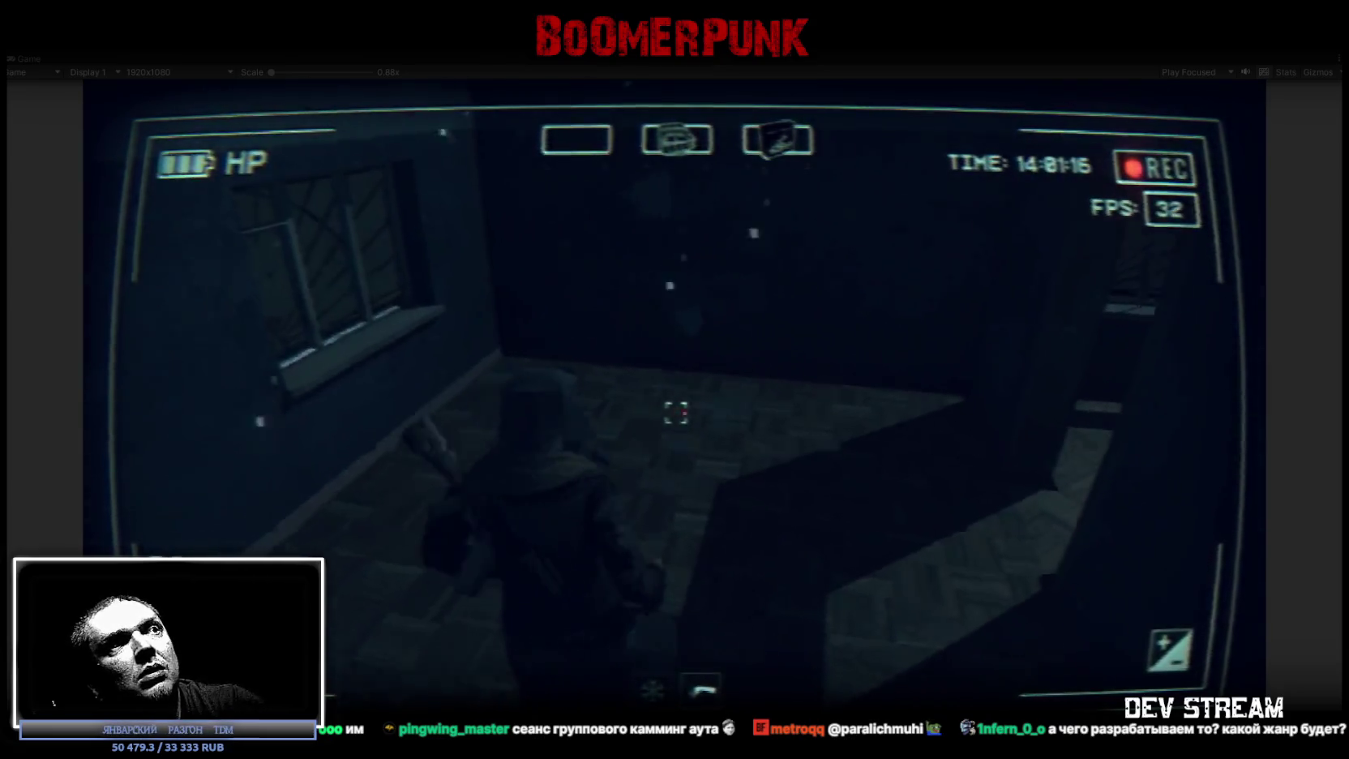
key("w")
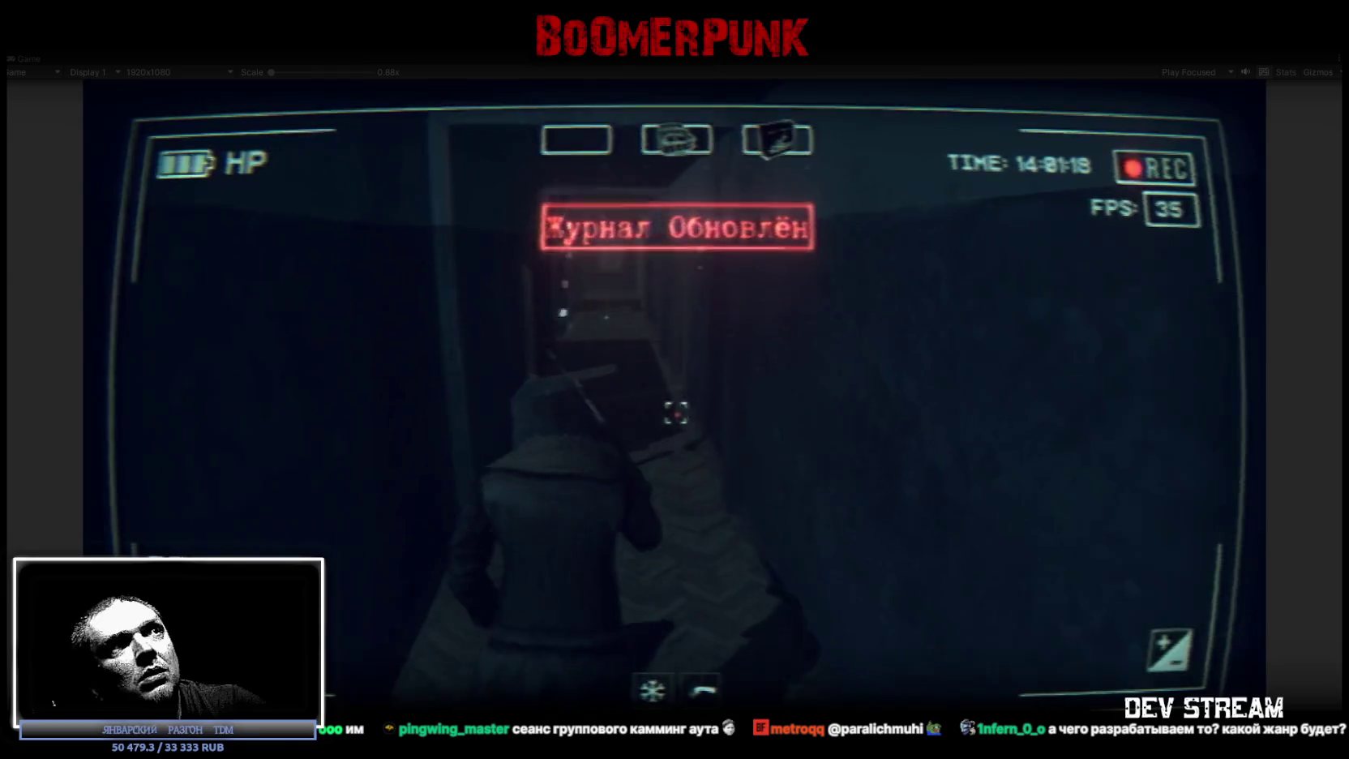
key("w")
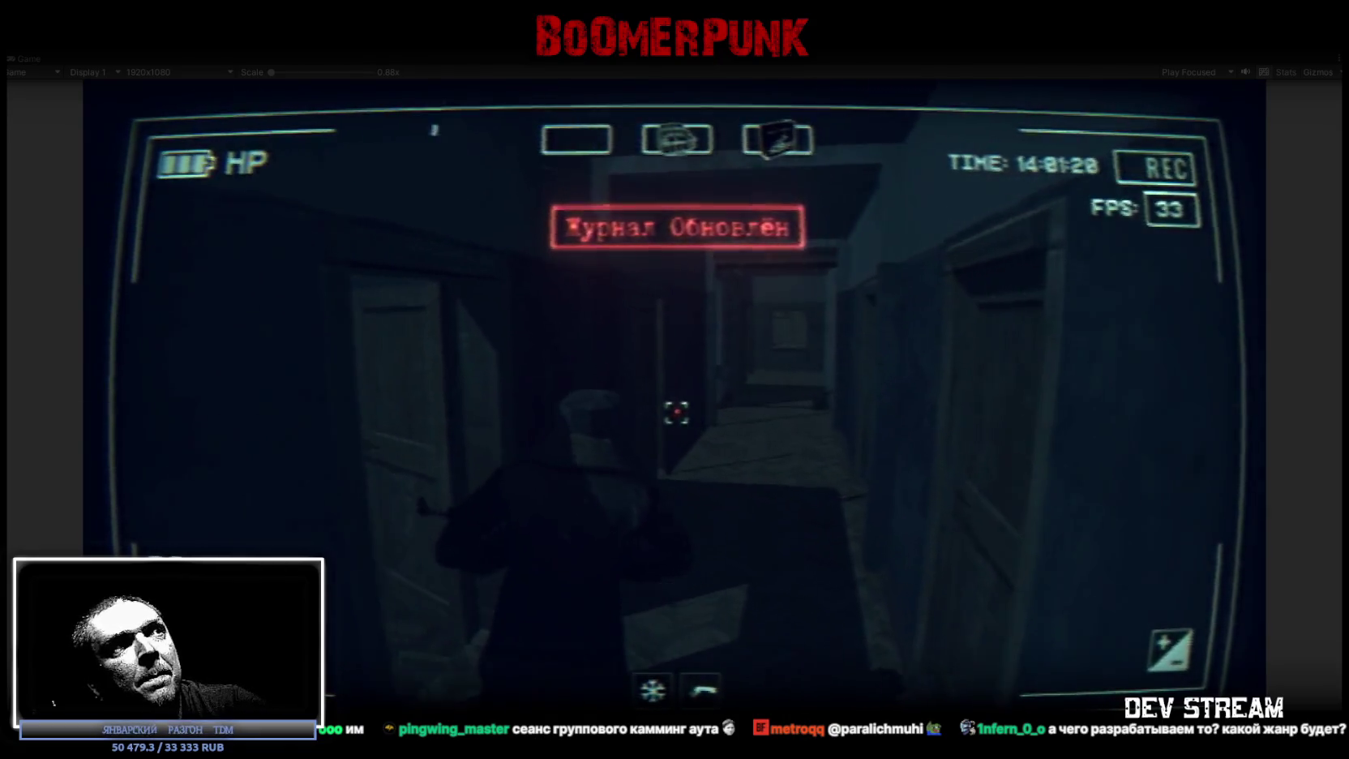
key("w")
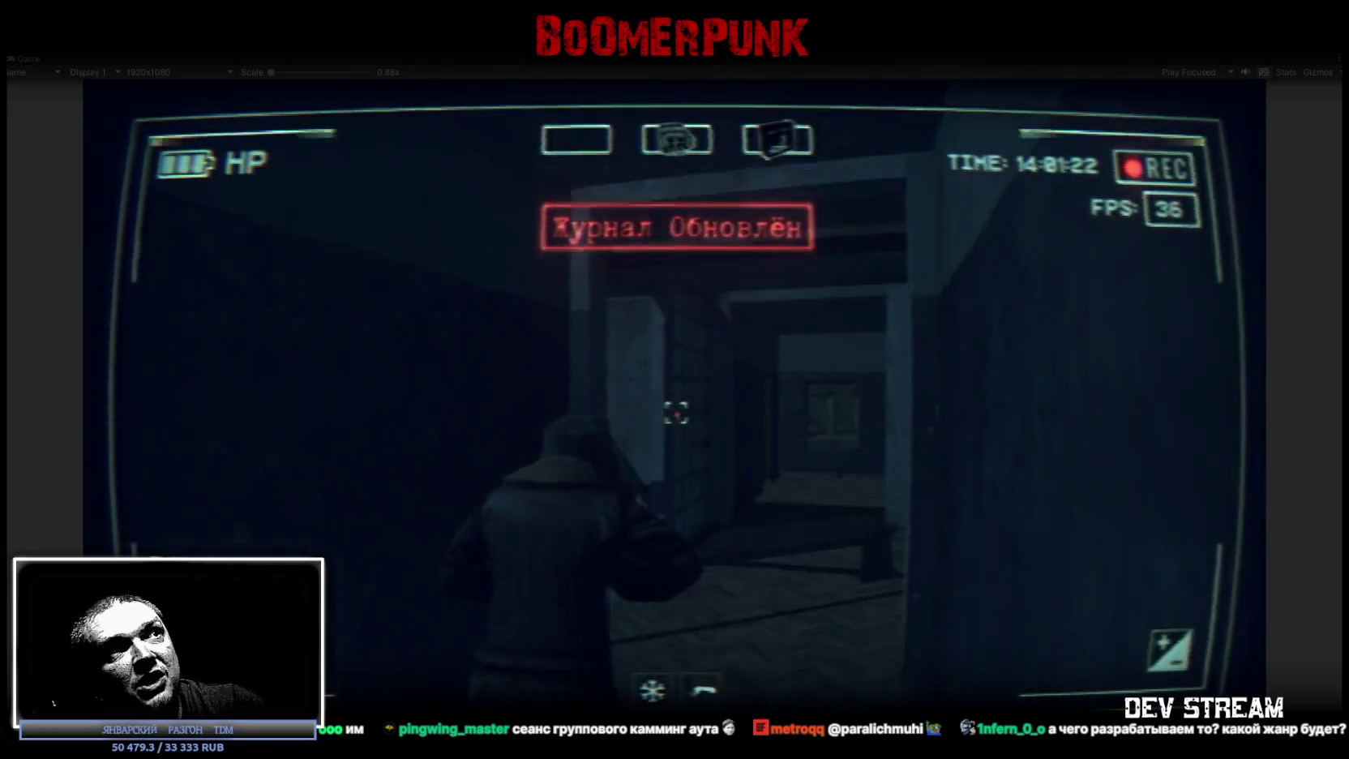
key("w")
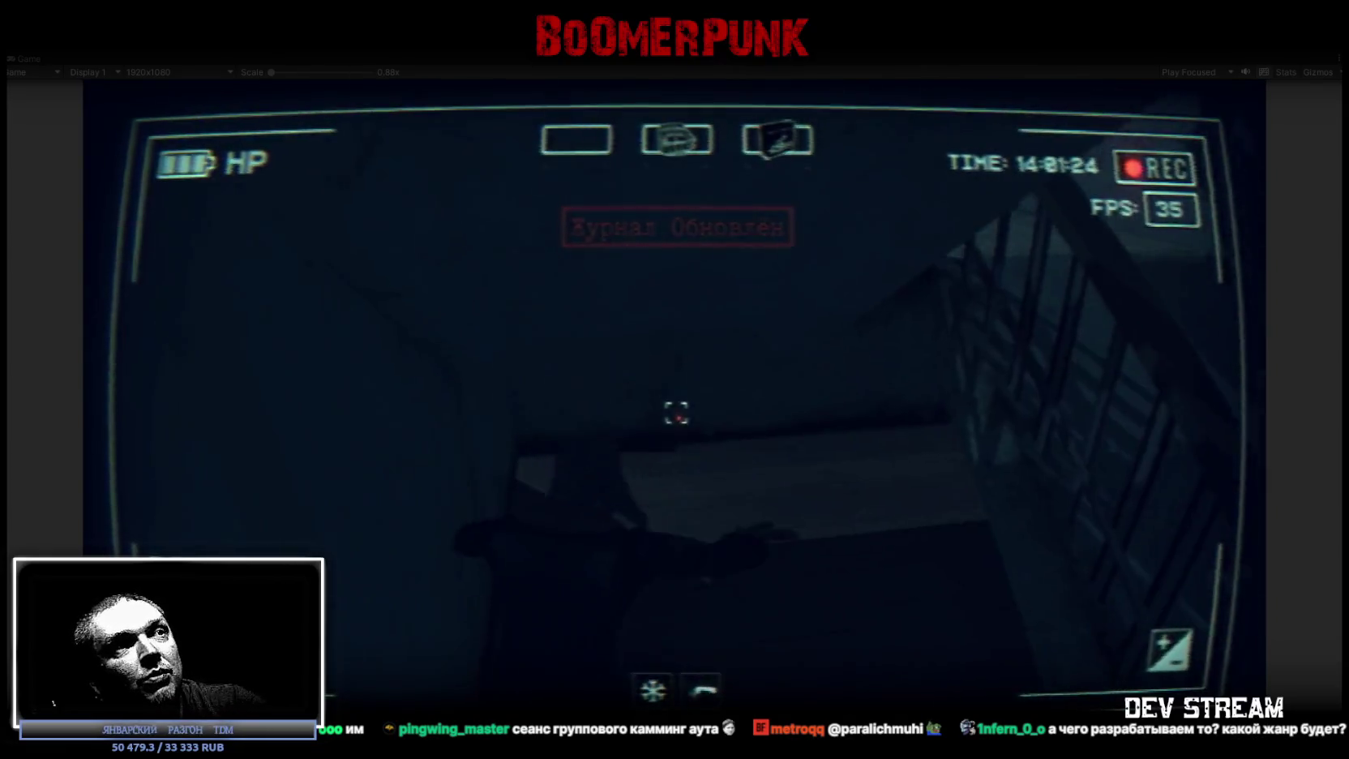
key("w")
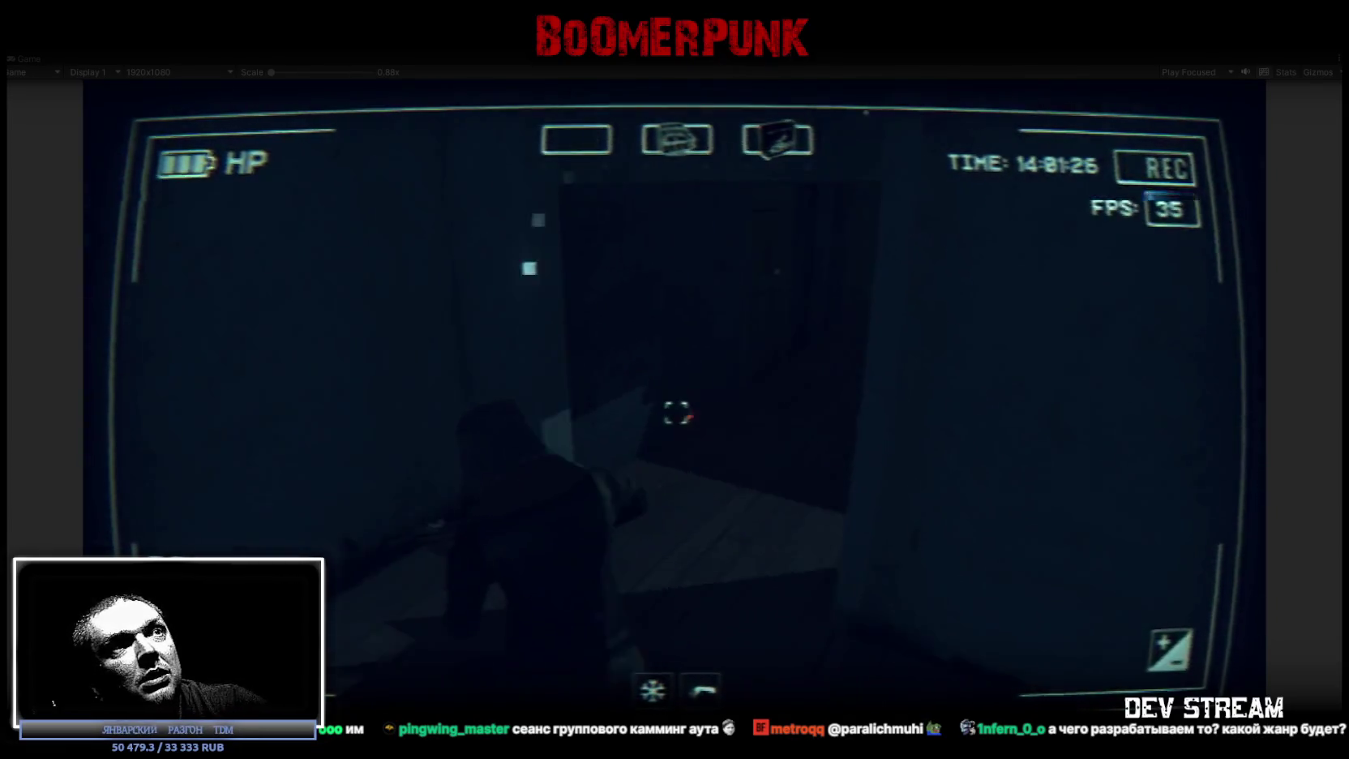
key("w")
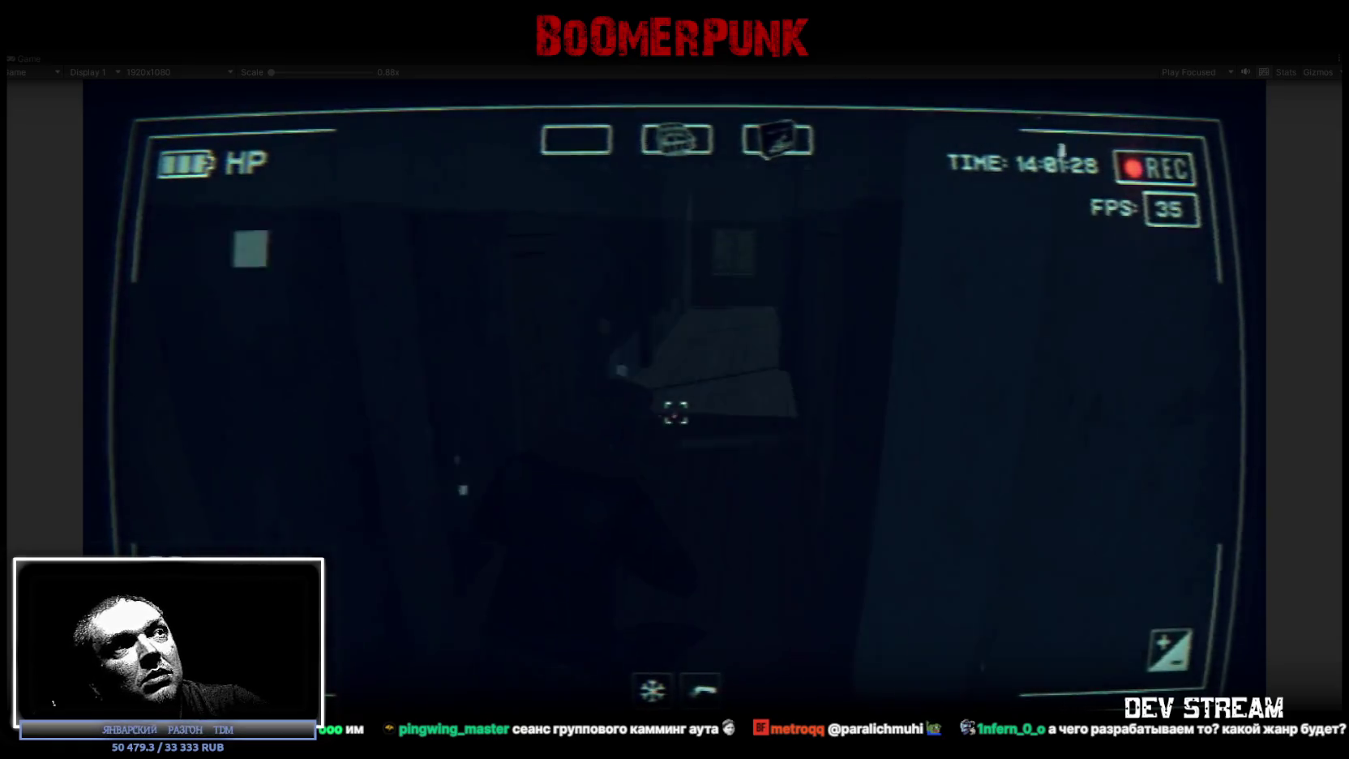
key("w")
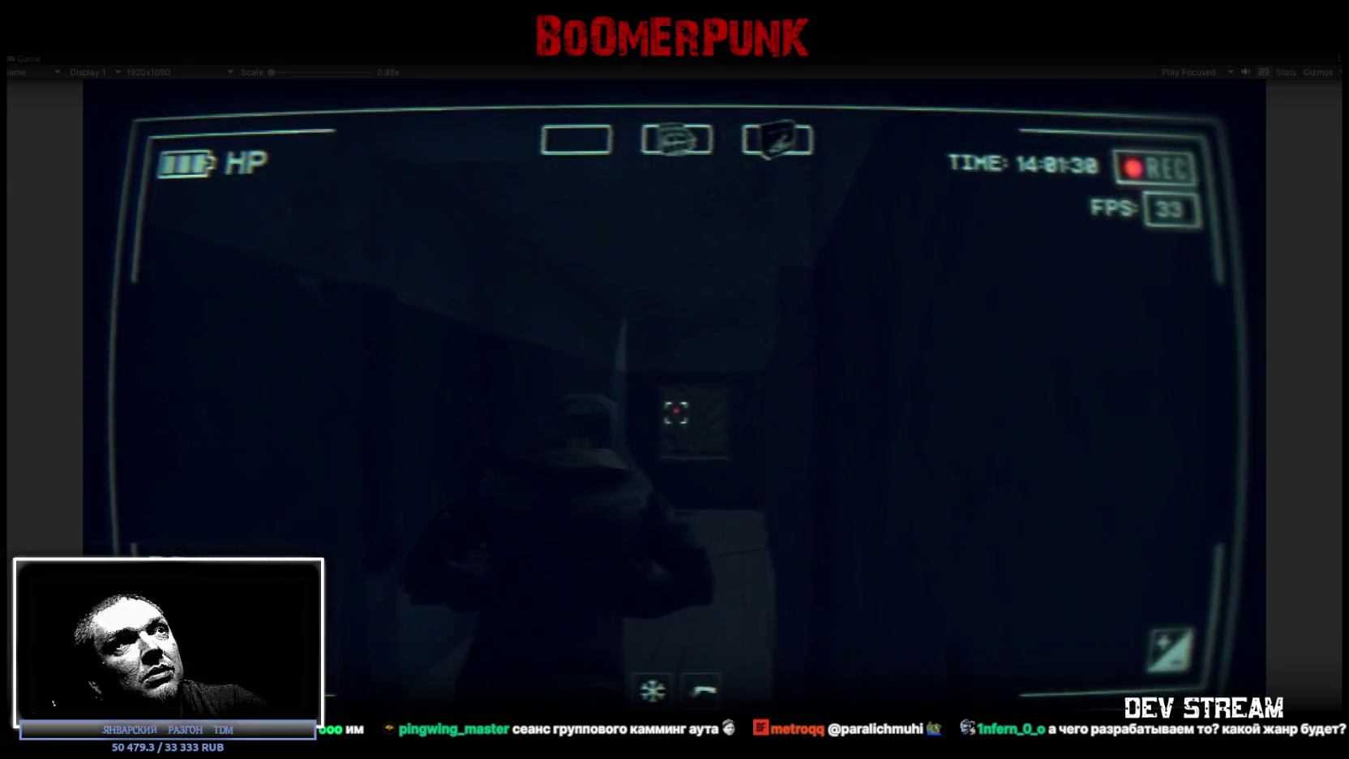
key("w")
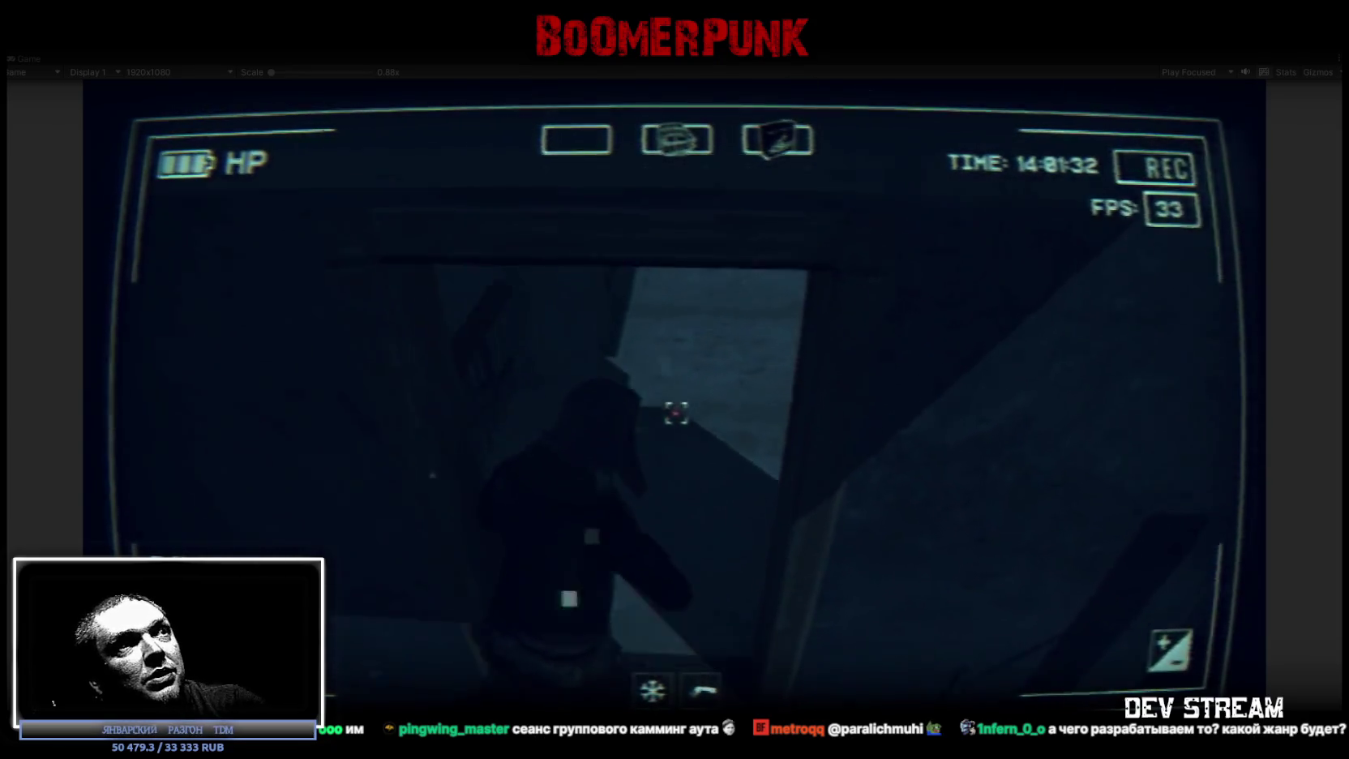
key("w")
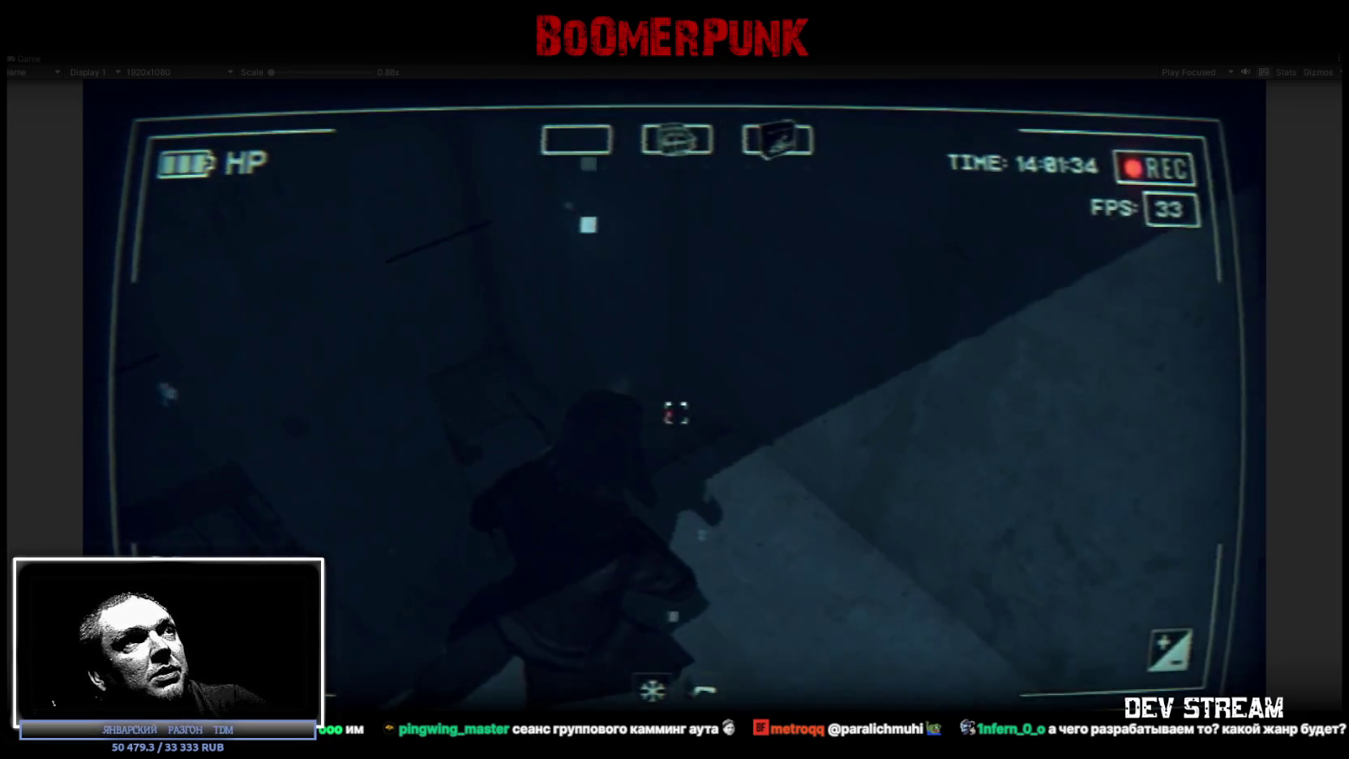
key("w")
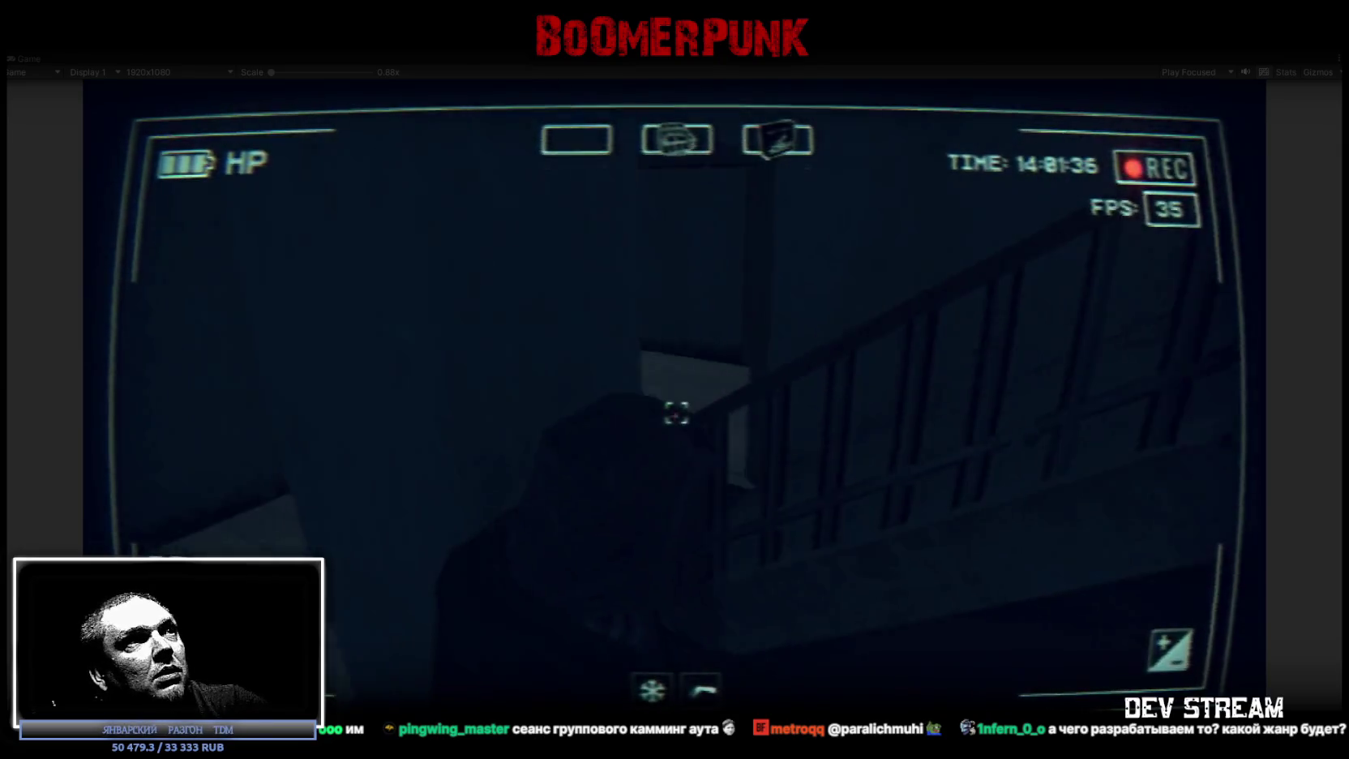
key("w")
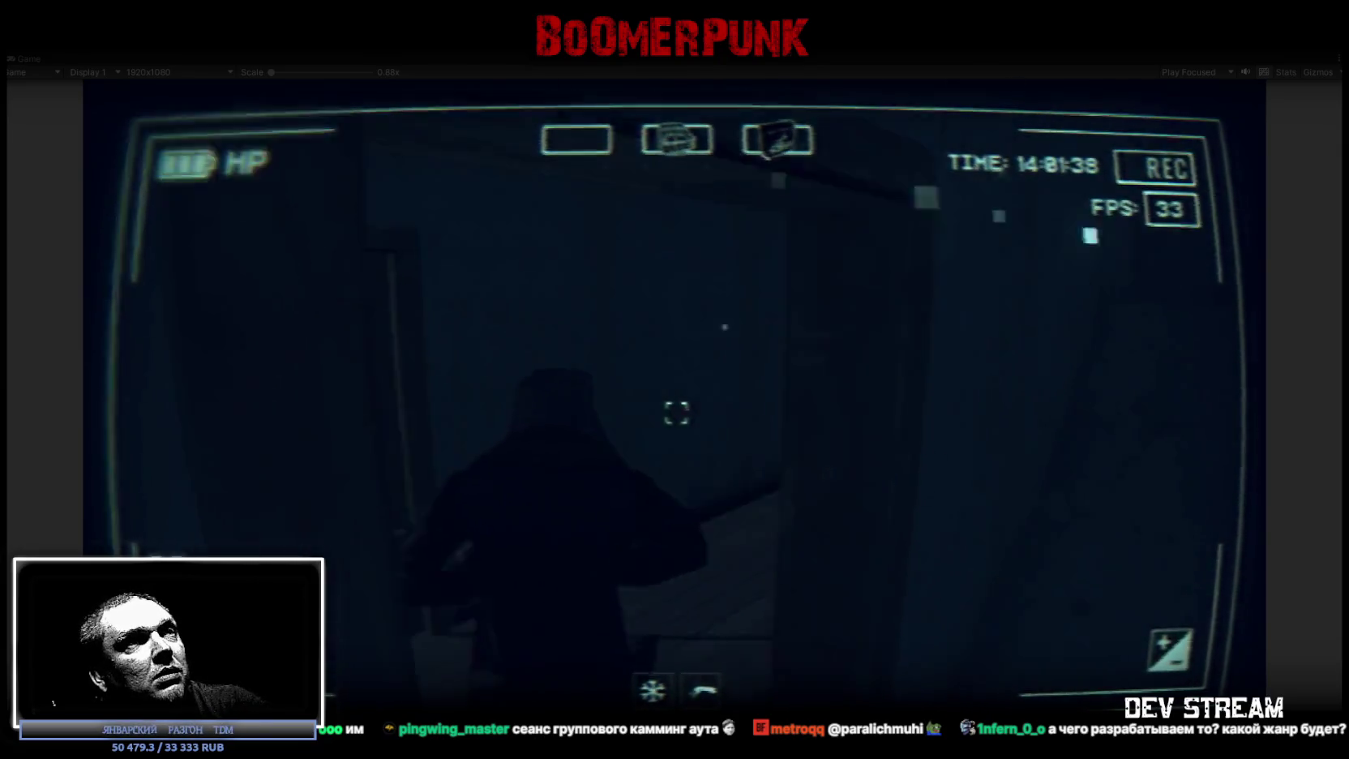
Walk through the dark rooms to the lit room and shoot the target on the wall.
key("w")
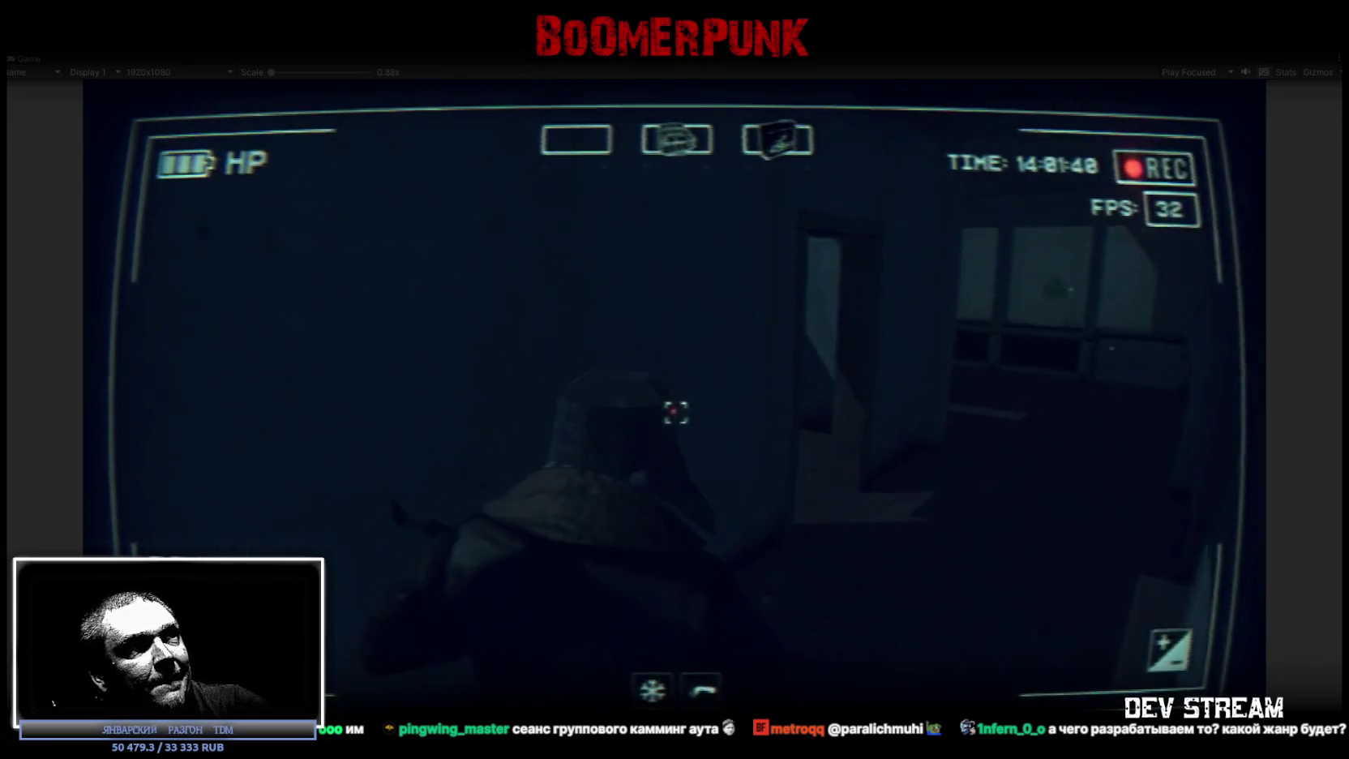
key("w")
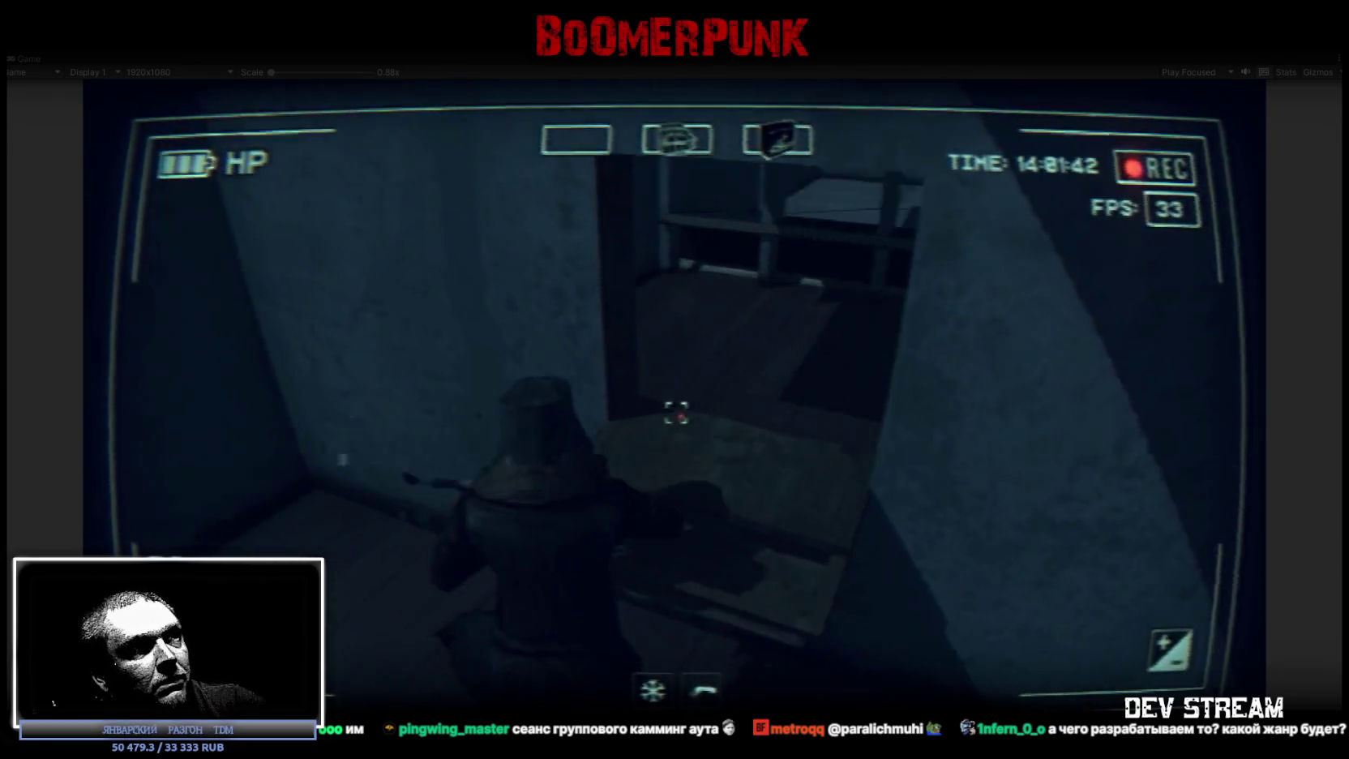
key("w")
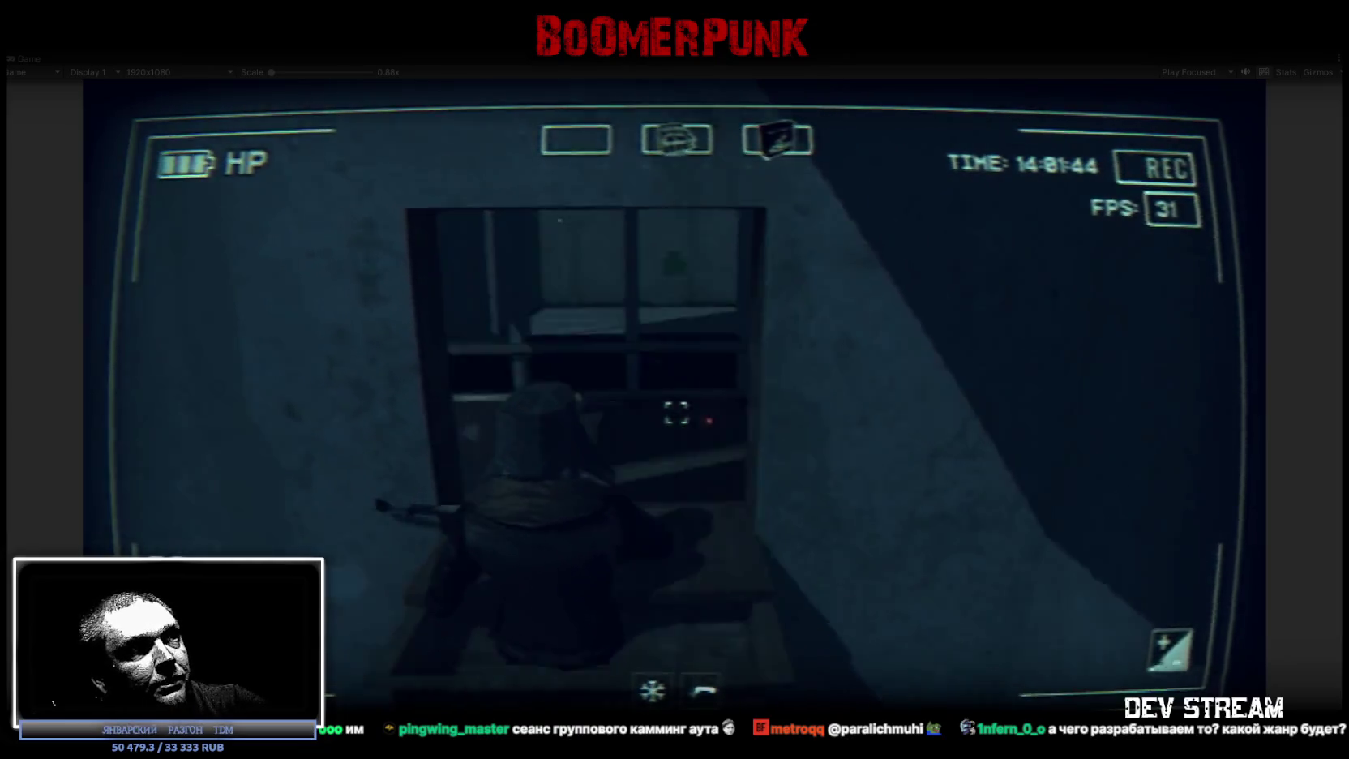
key("w")
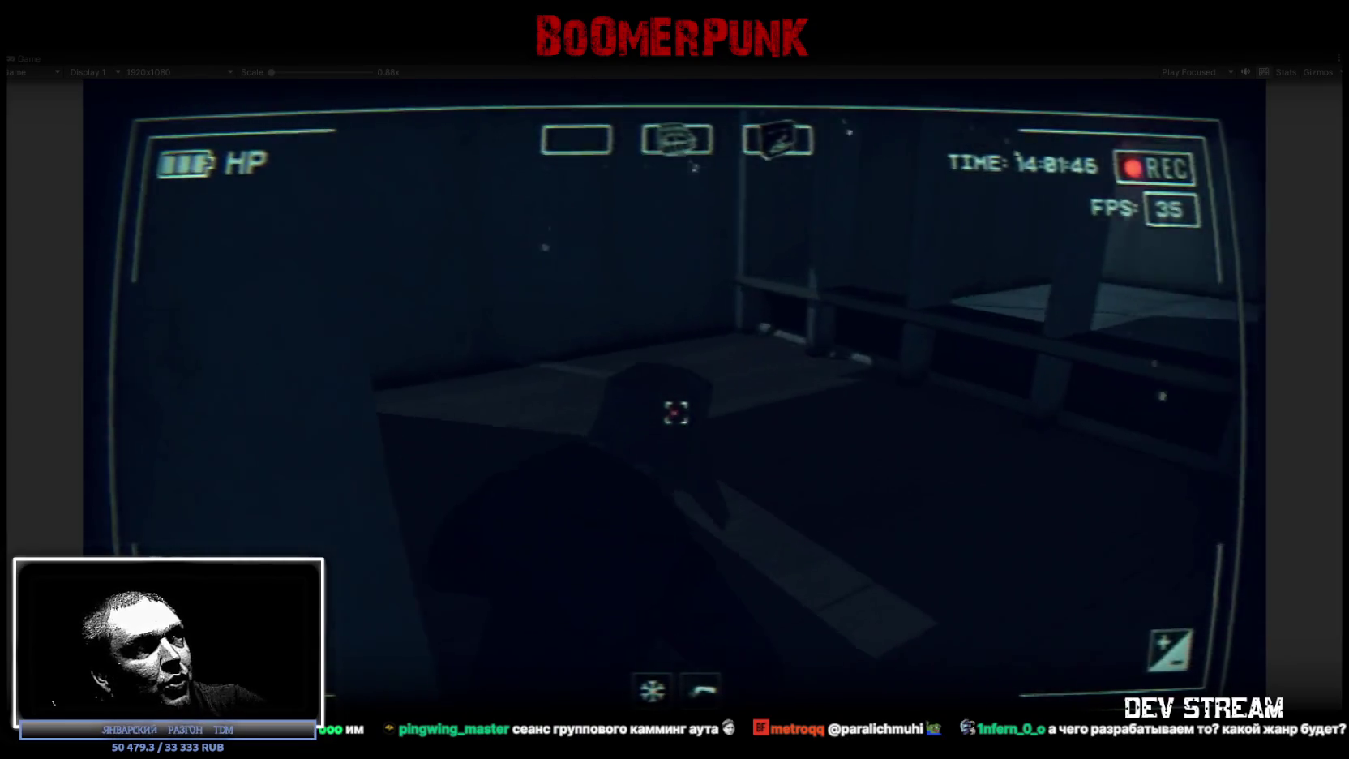
key("w")
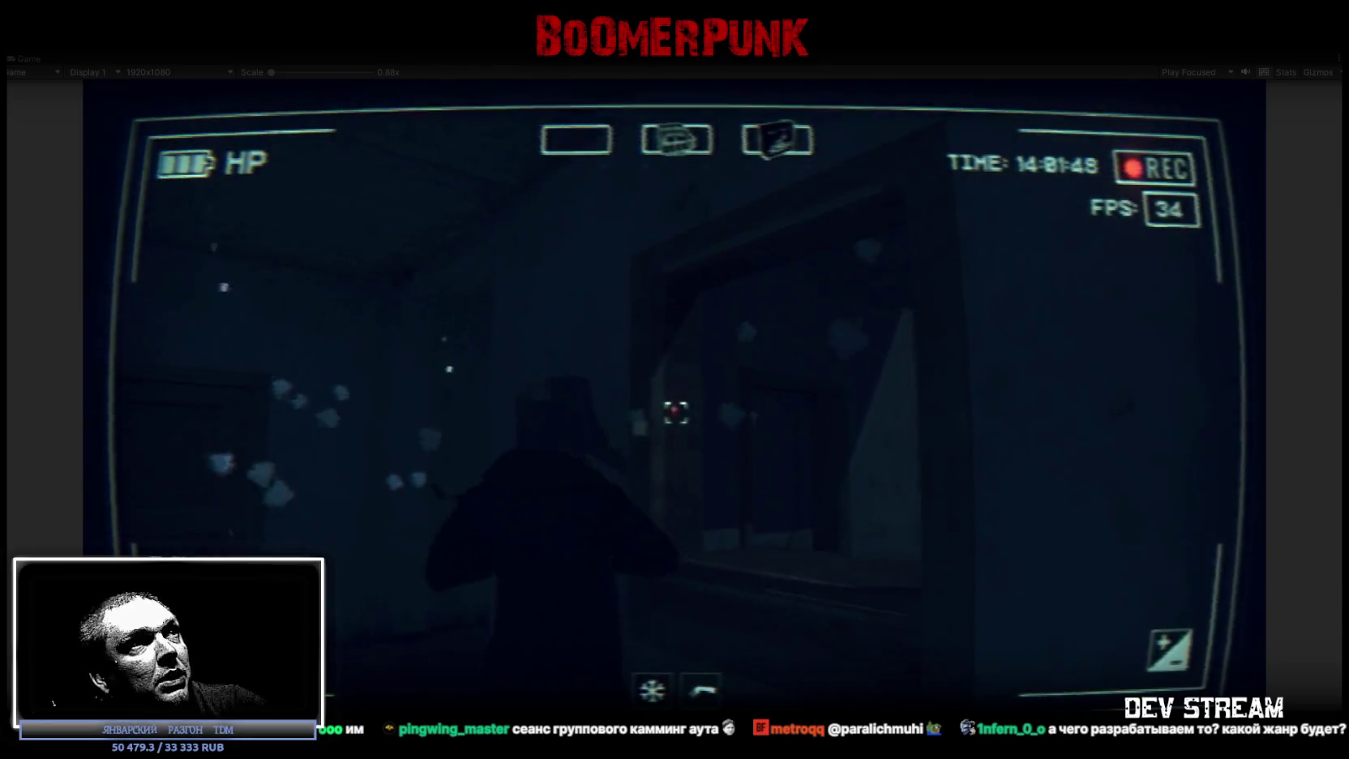
key("w")
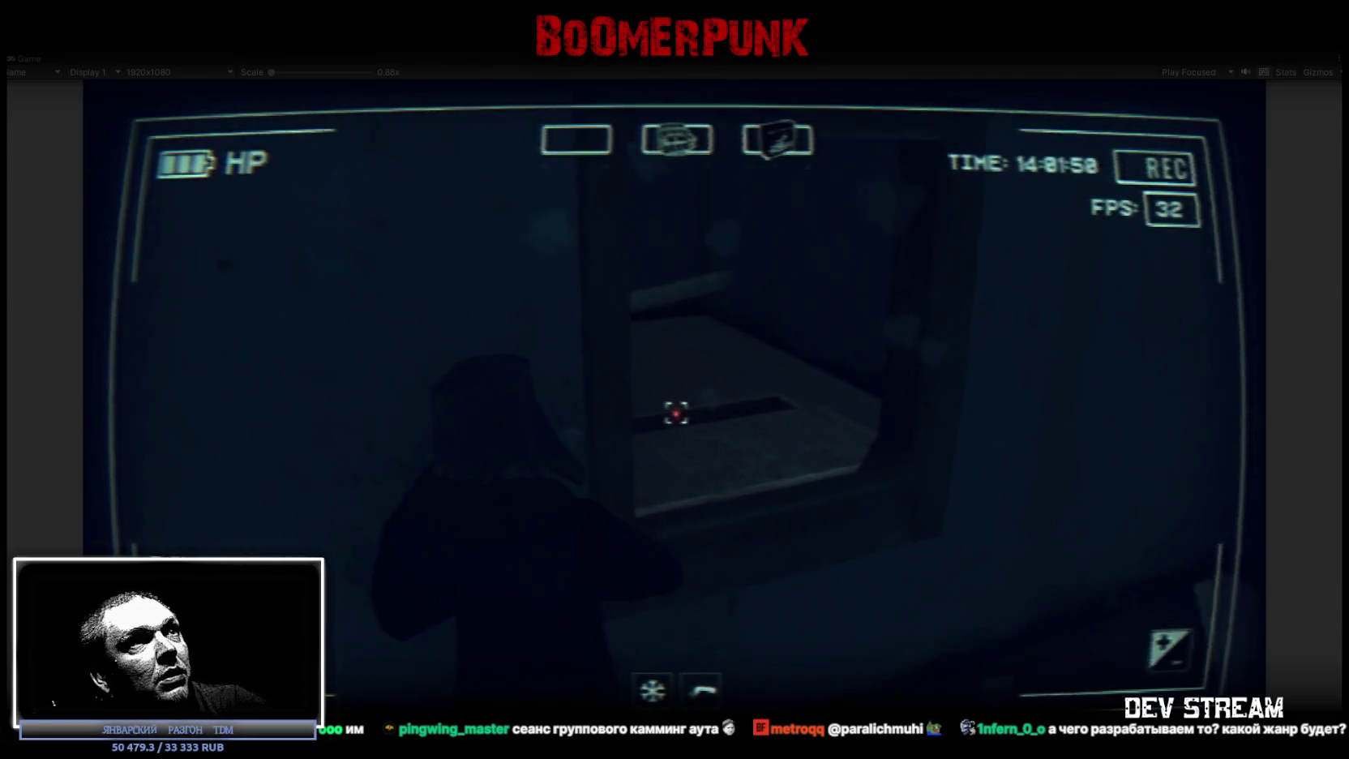
key("w")
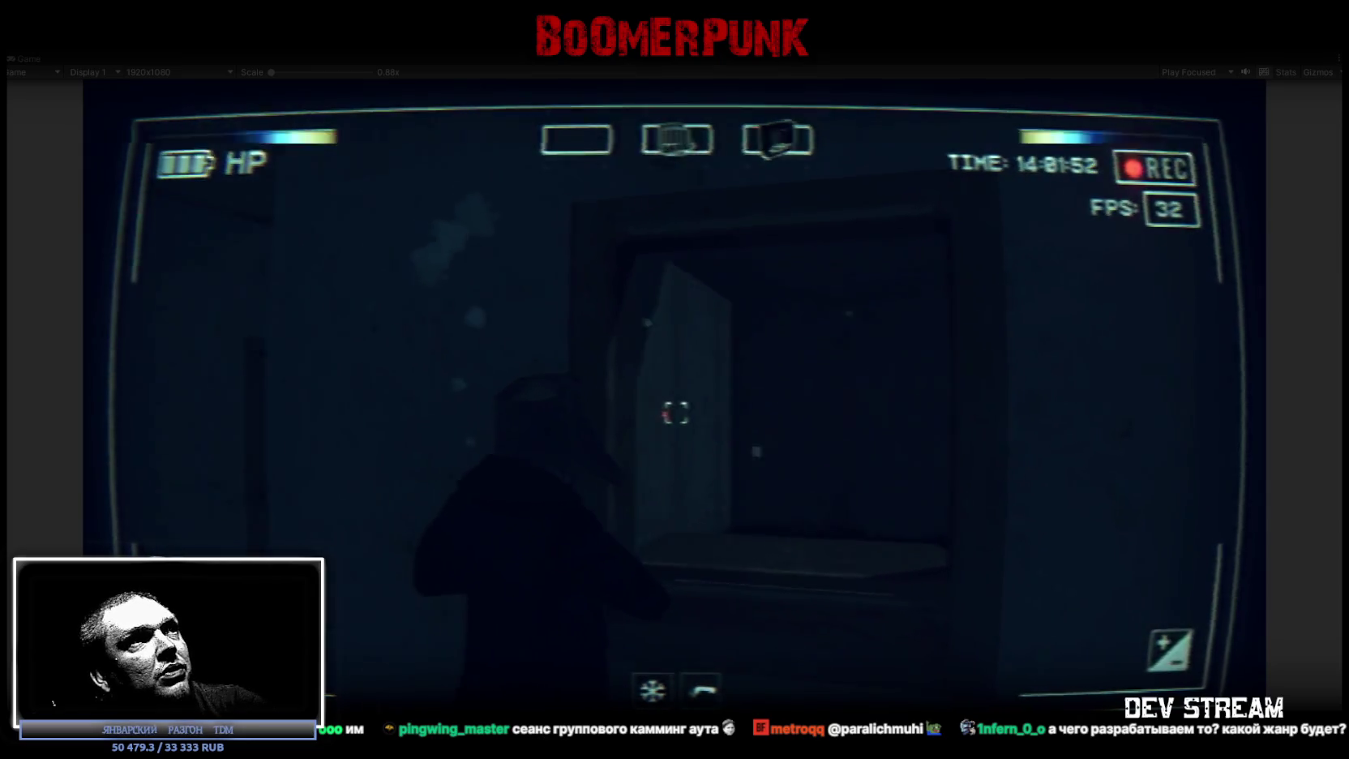
key("w")
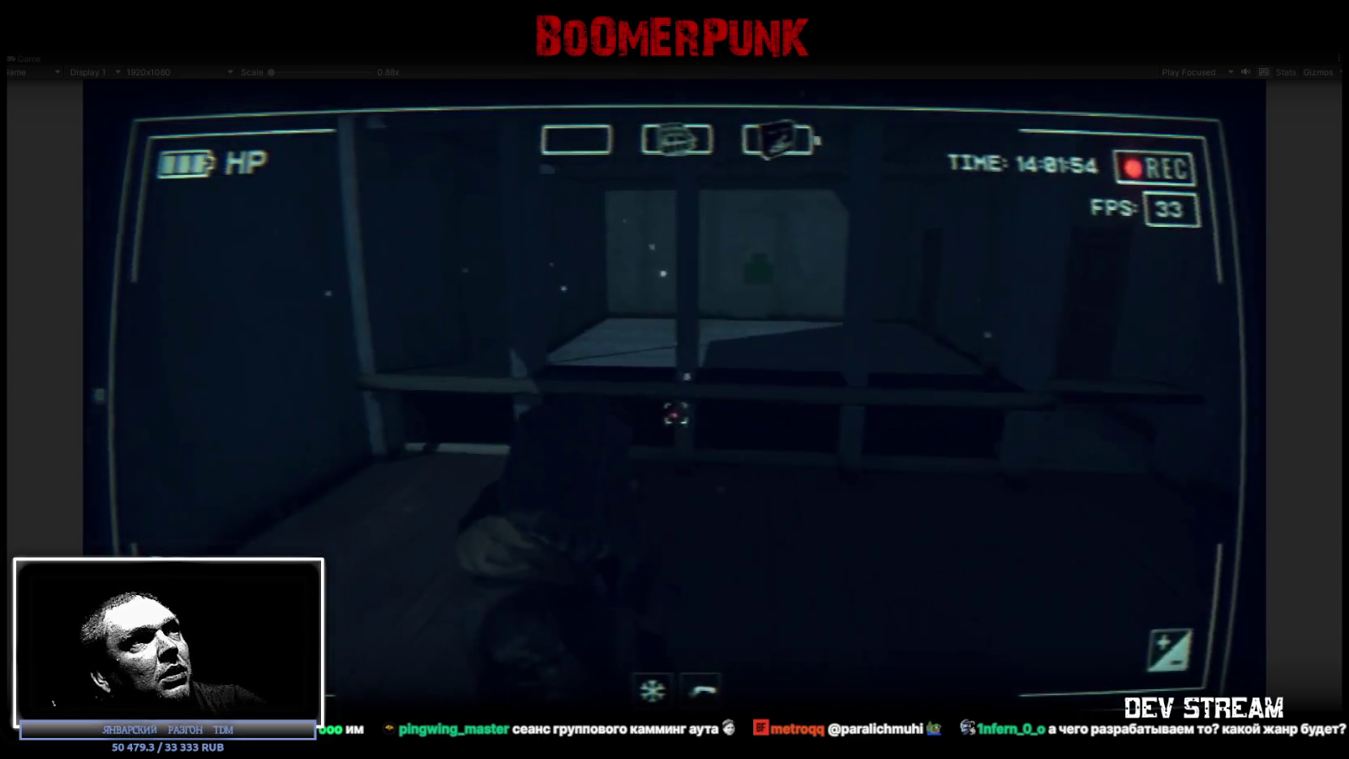
key("w")
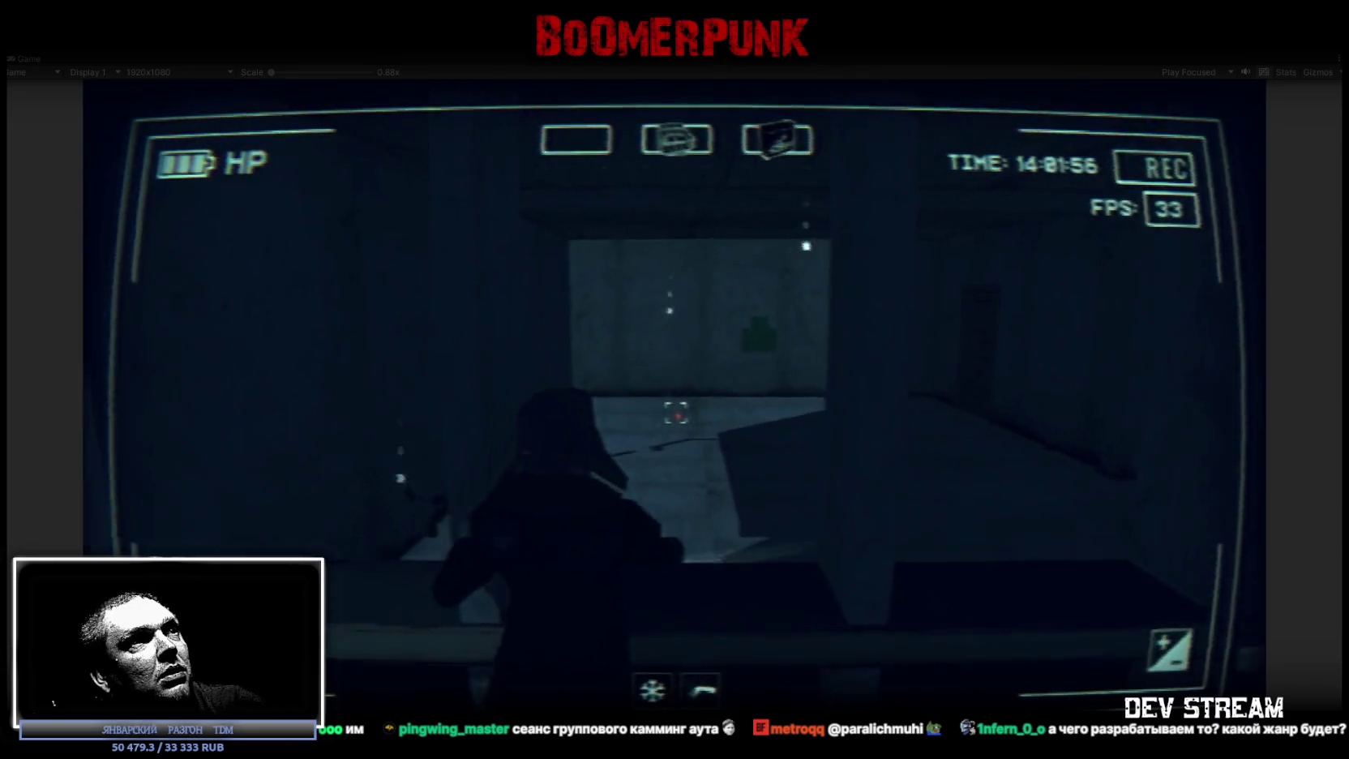
key("w")
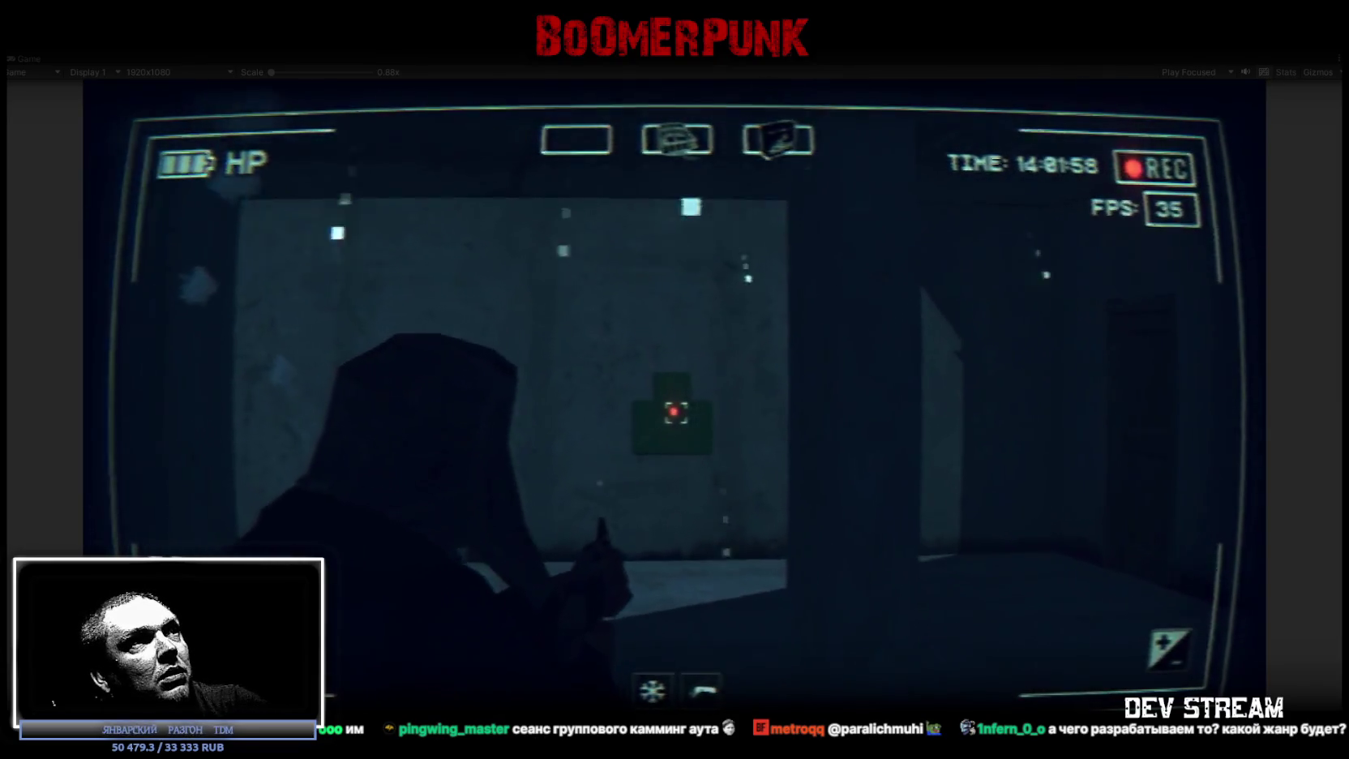
left_click(675, 411)
Walk down the corridor, toggle the maximized Game view, and use the ignition keys.
key("w")
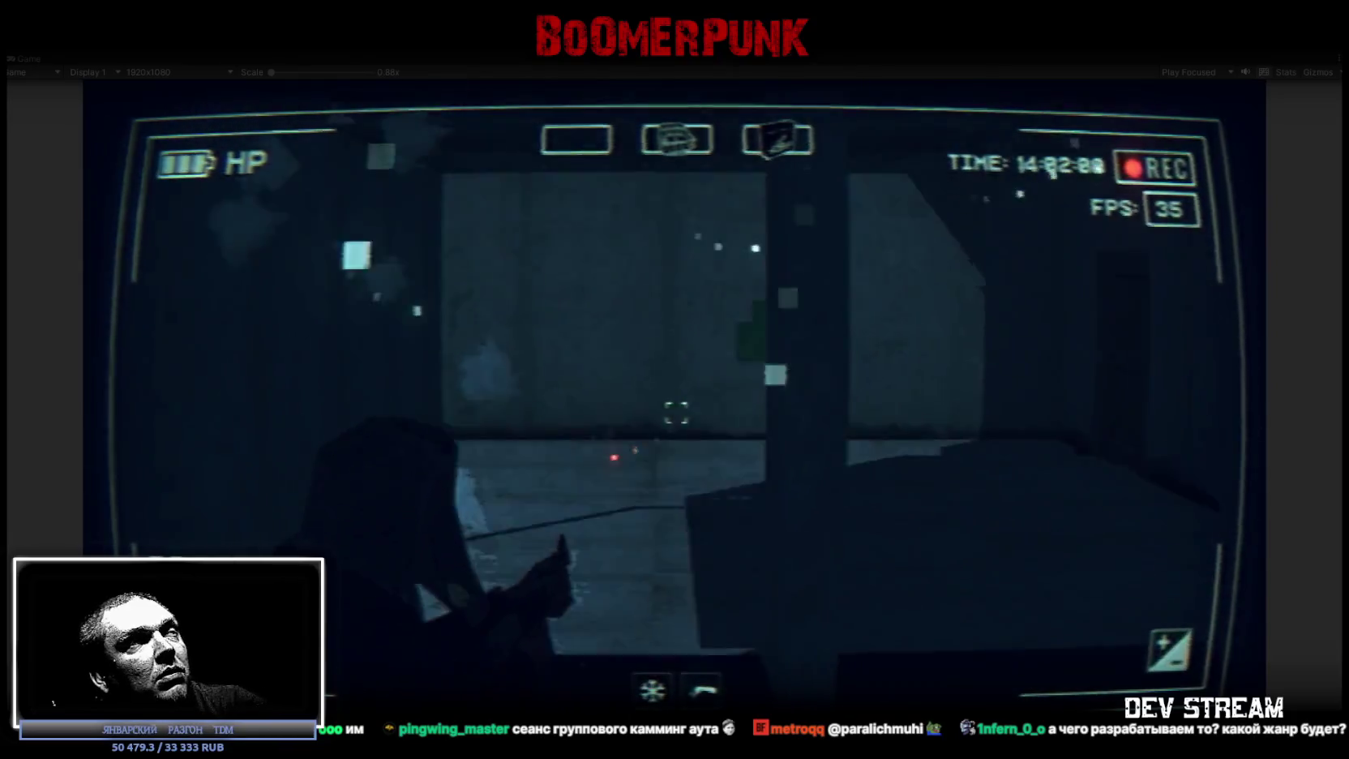
key("w")
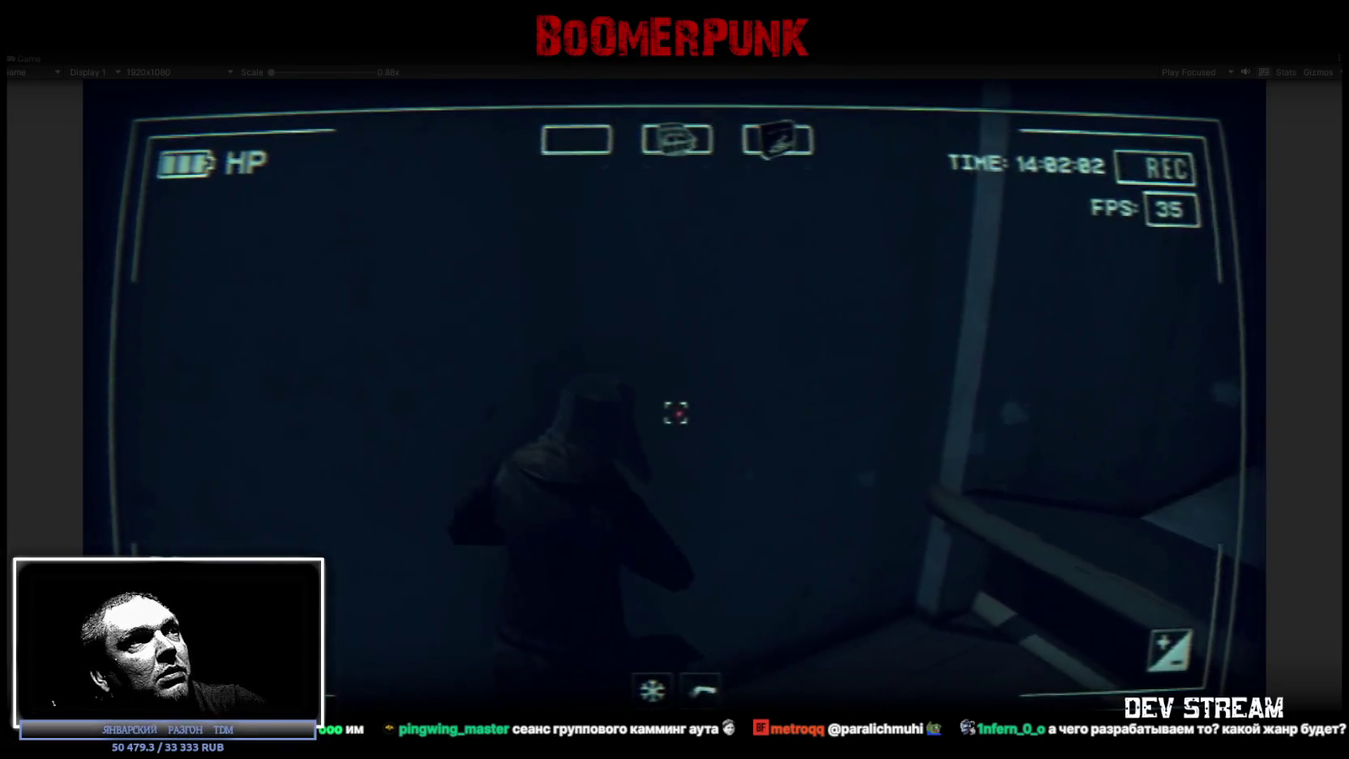
key("w")
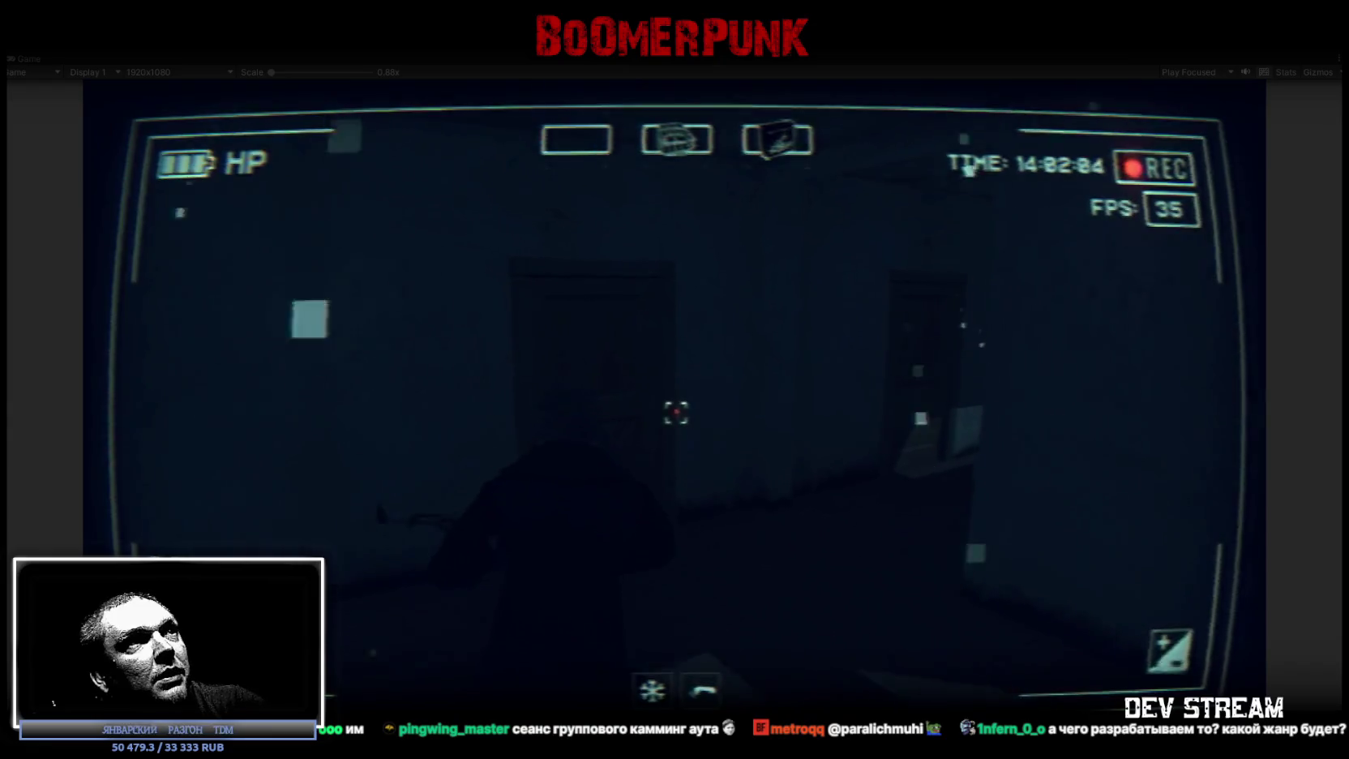
key("w")
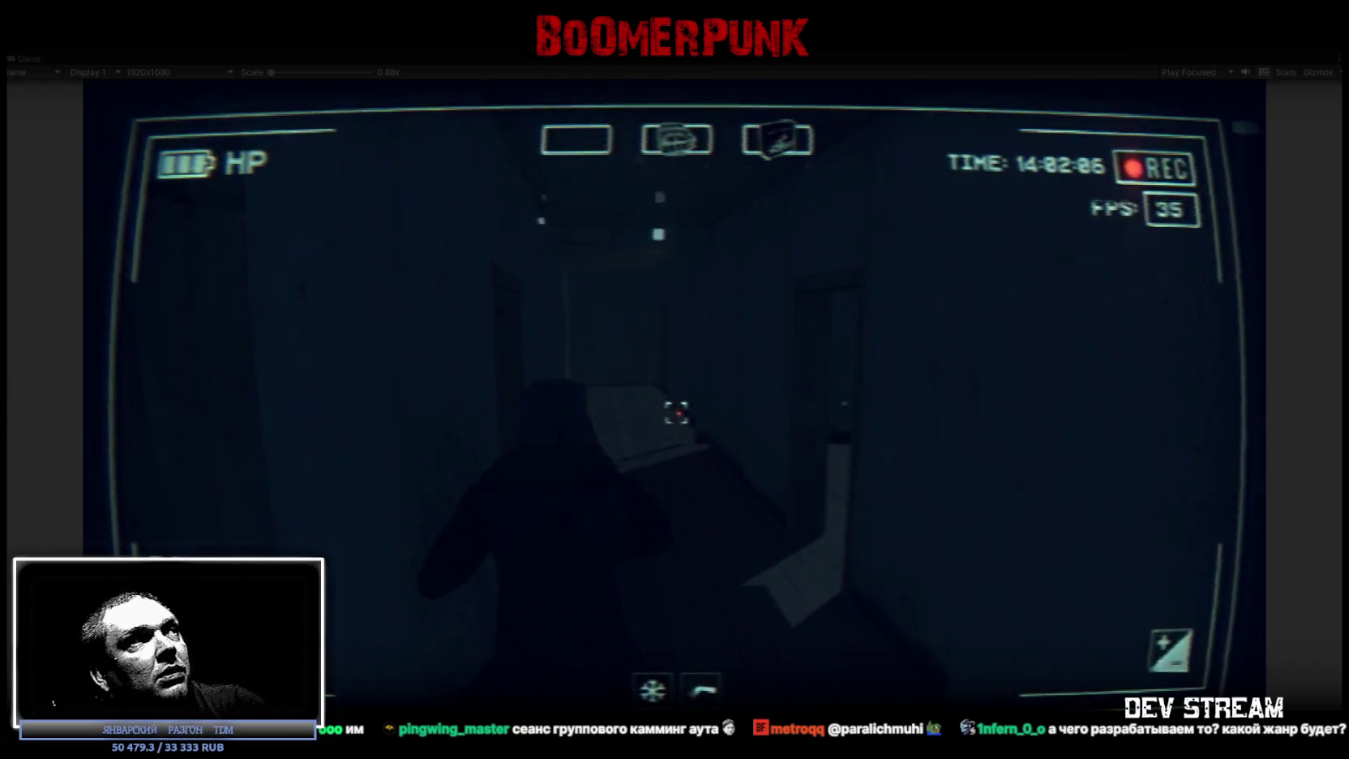
double_click(26, 61)
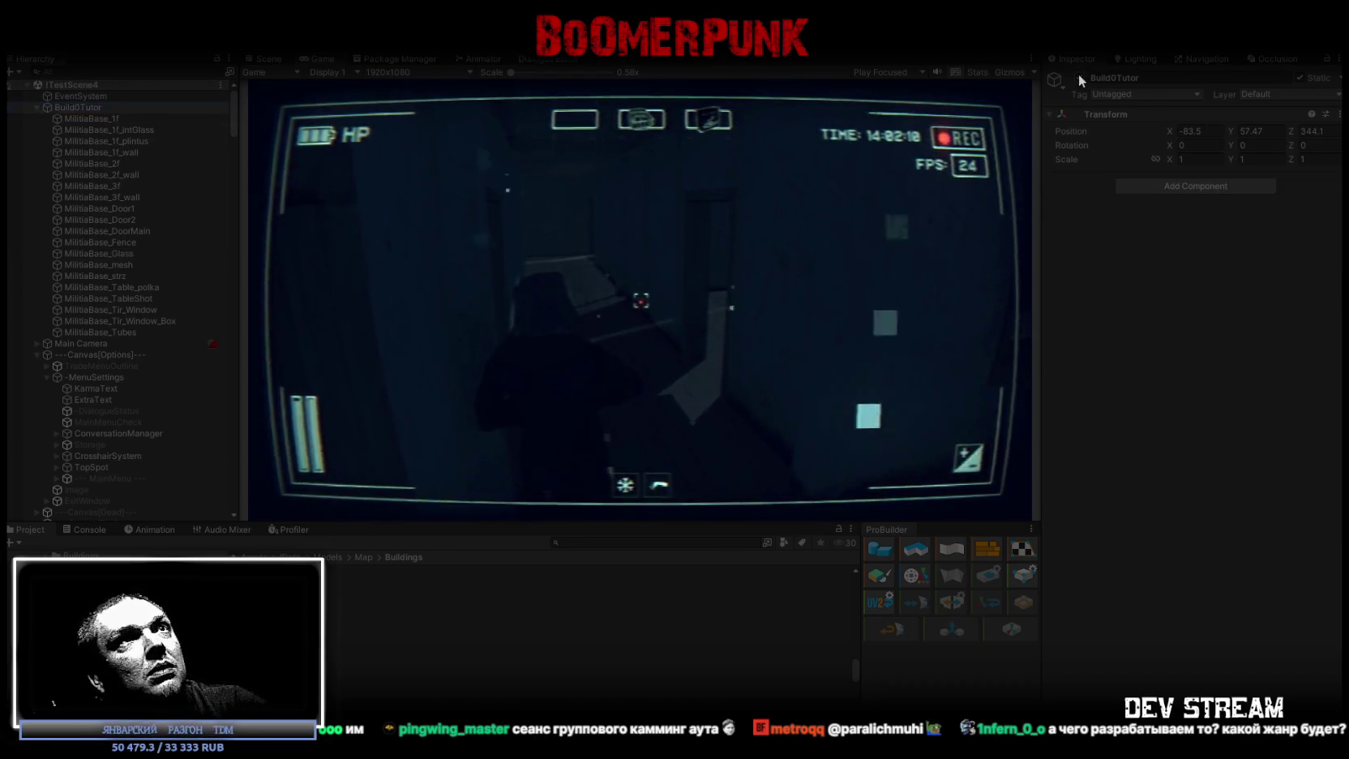
double_click(320, 58)
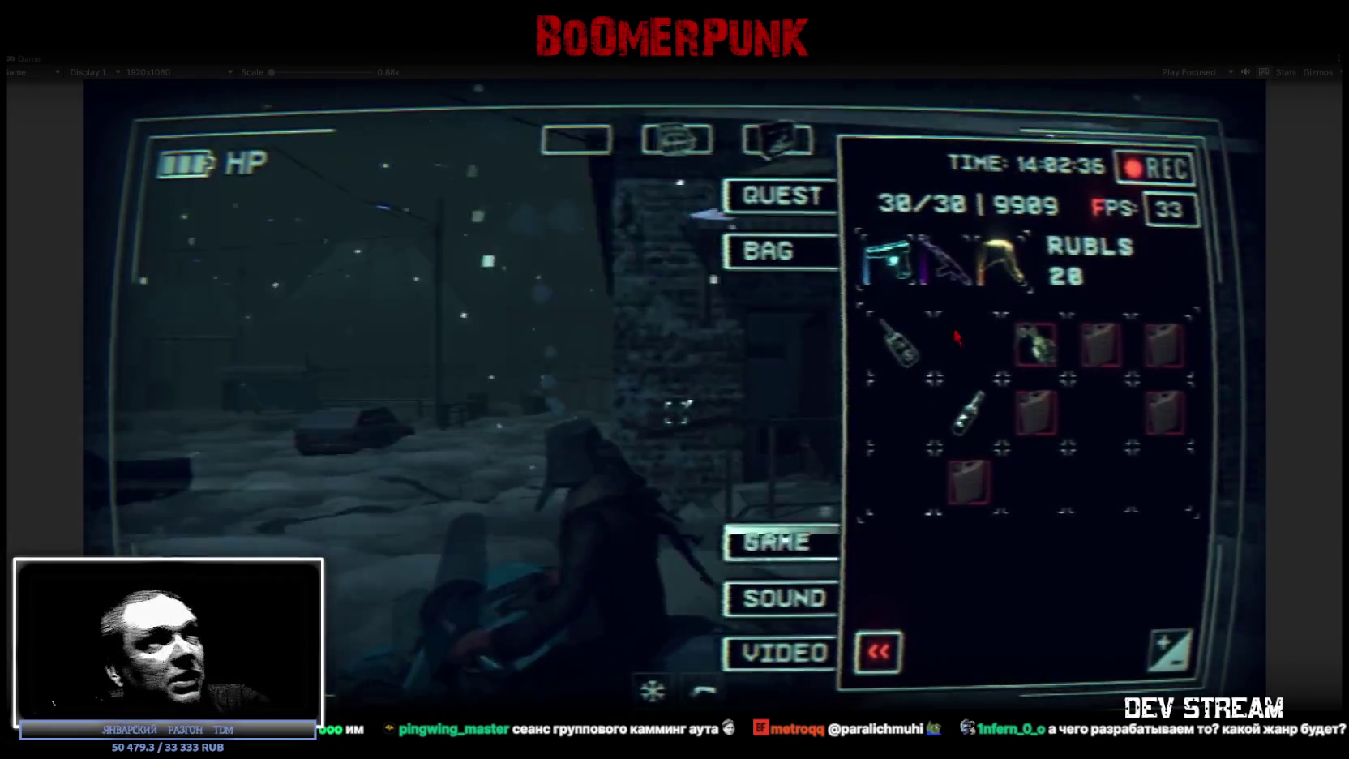
left_click(993, 653)
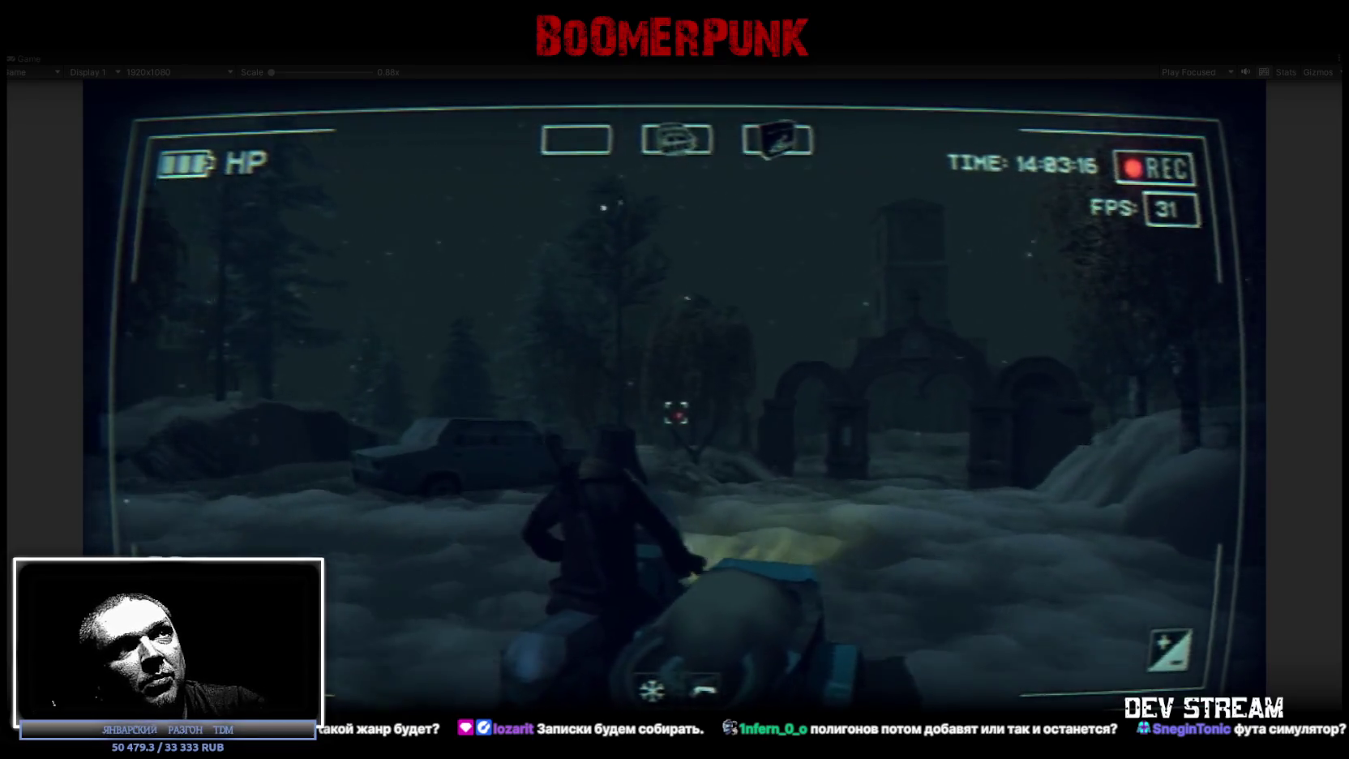
Walk past the stone arches, through the wooden house and across the yard to the cemetery gate.
key("w")
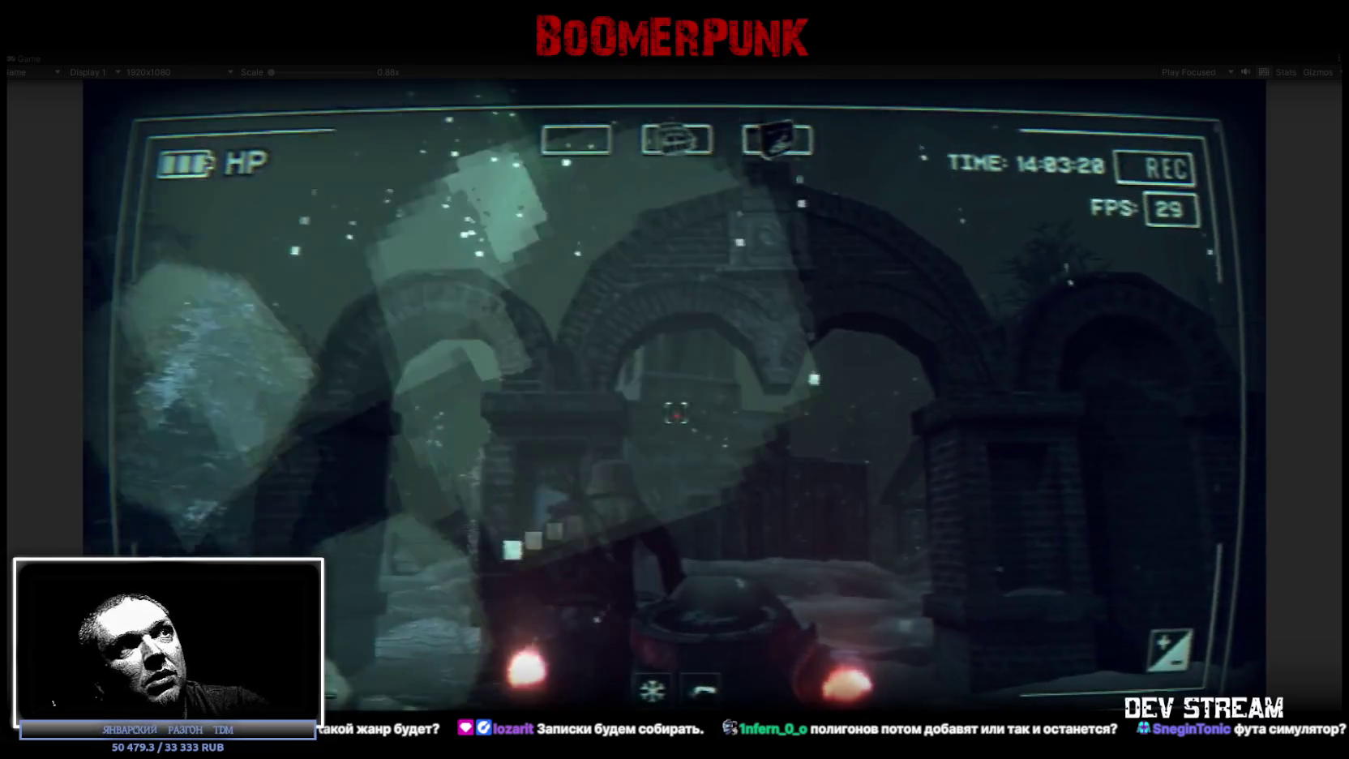
key("s")
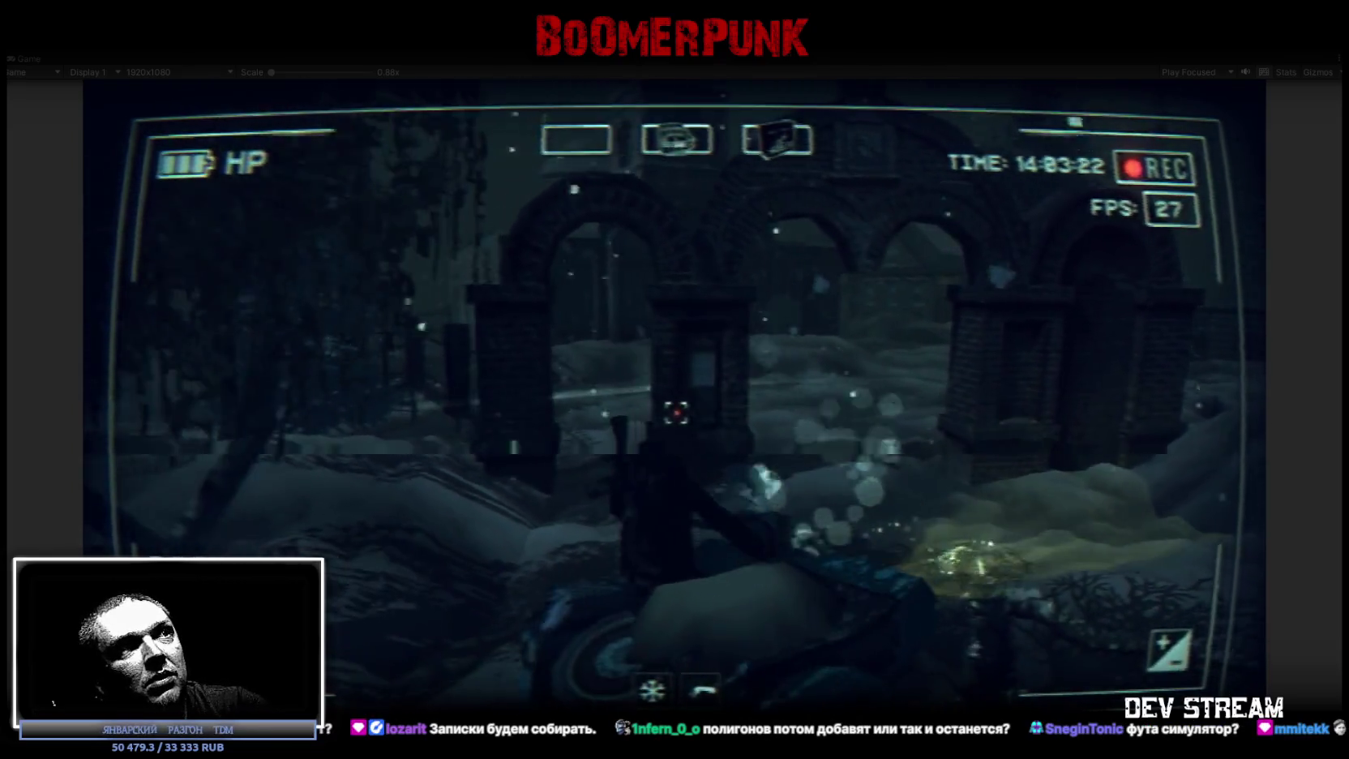
key("d")
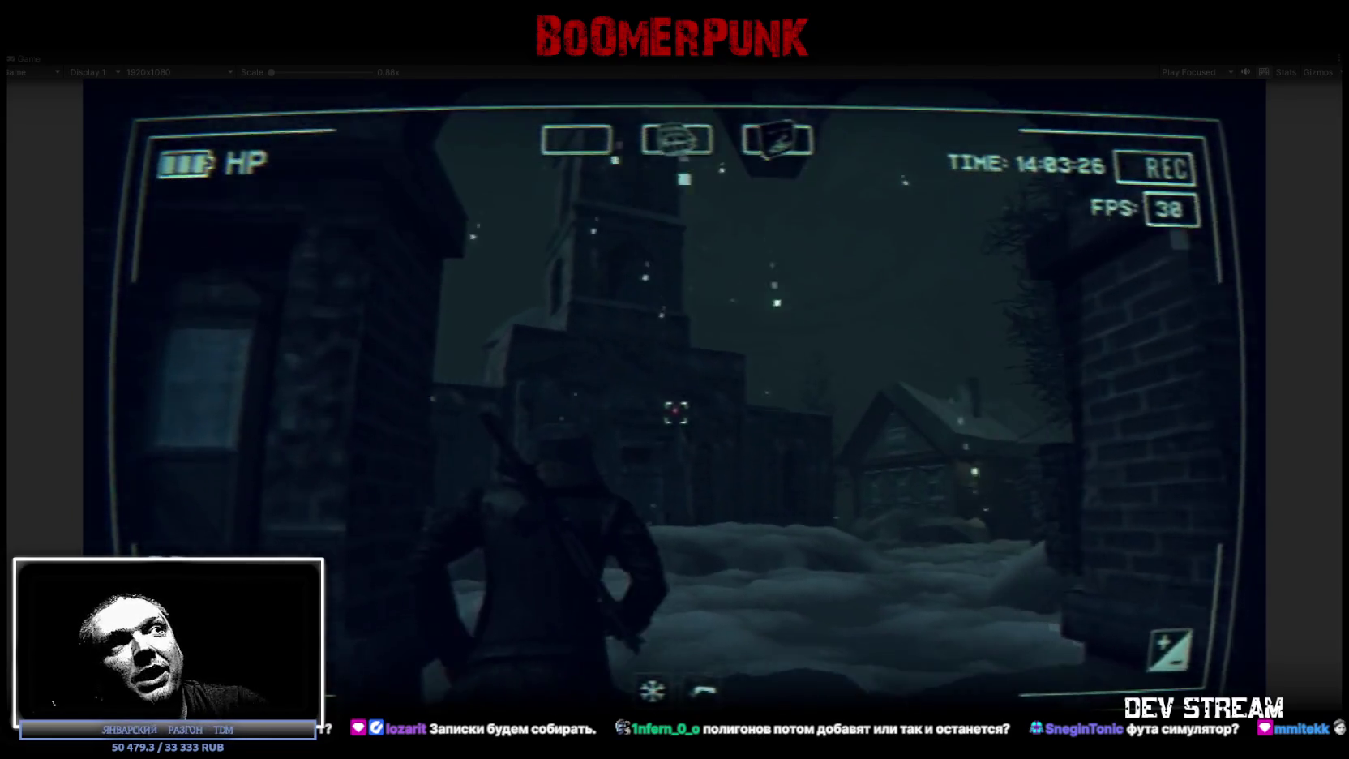
key("w")
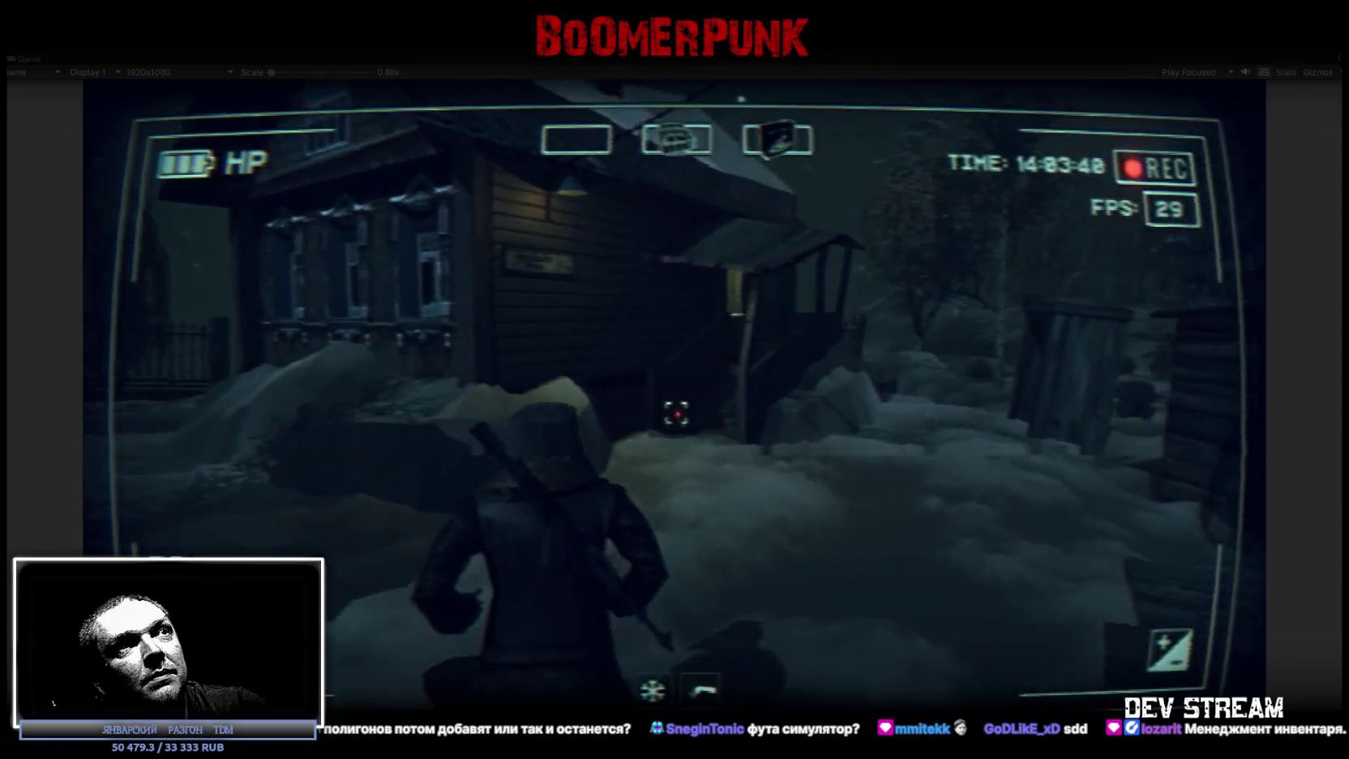
key("w")
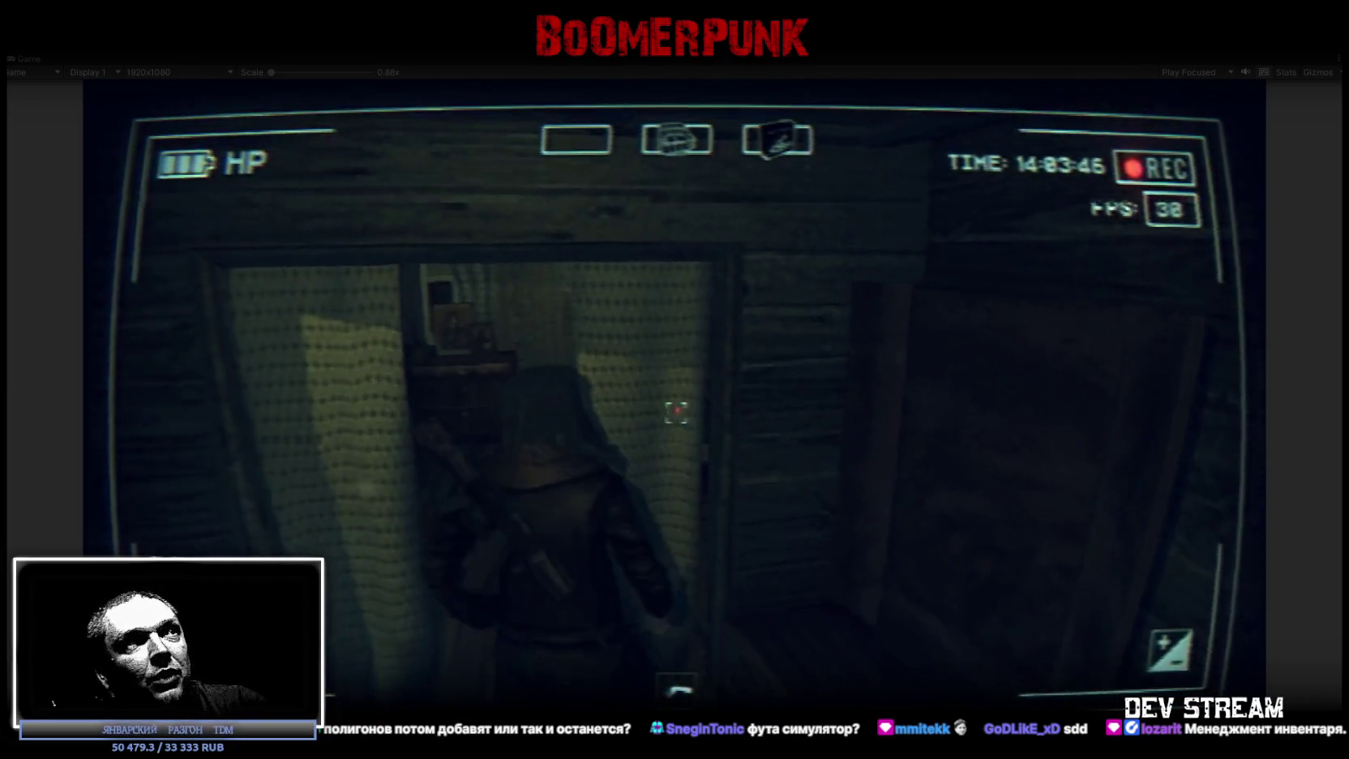
key("w")
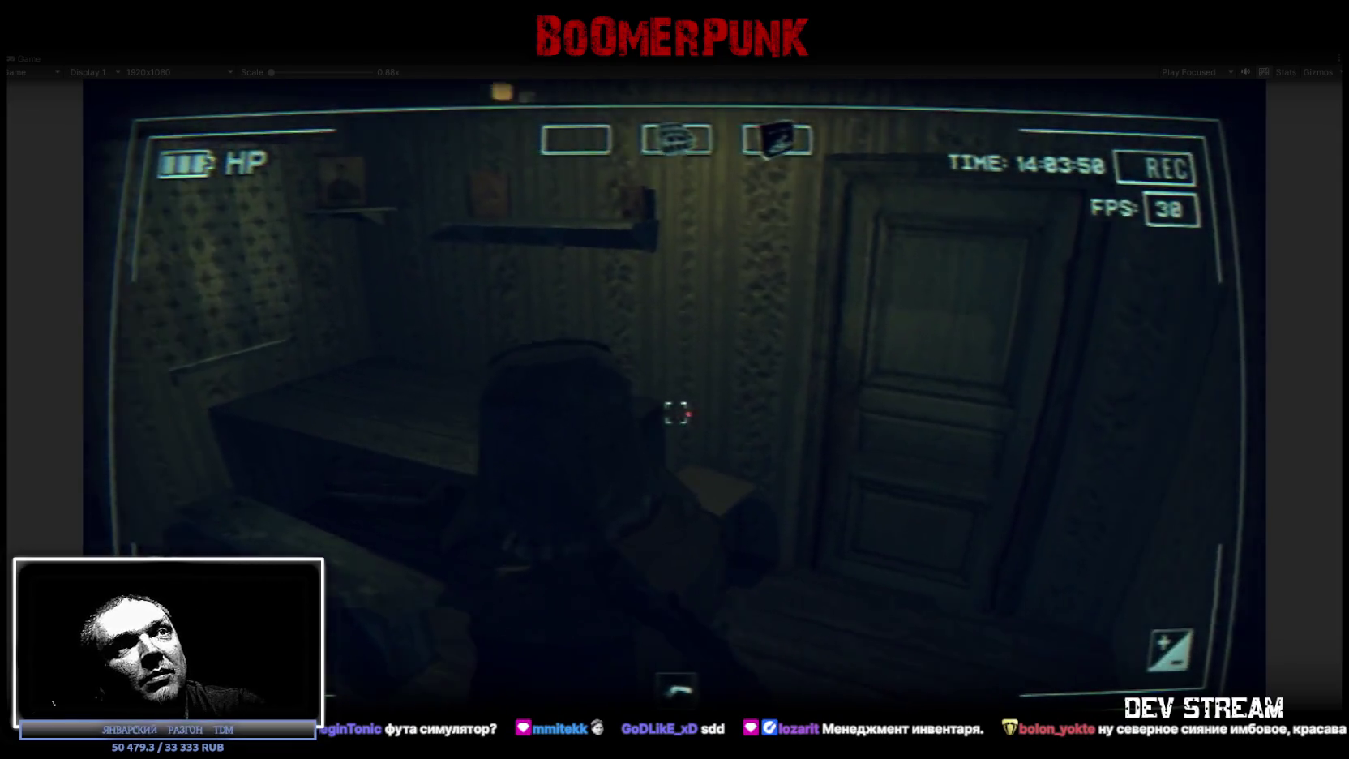
key("w")
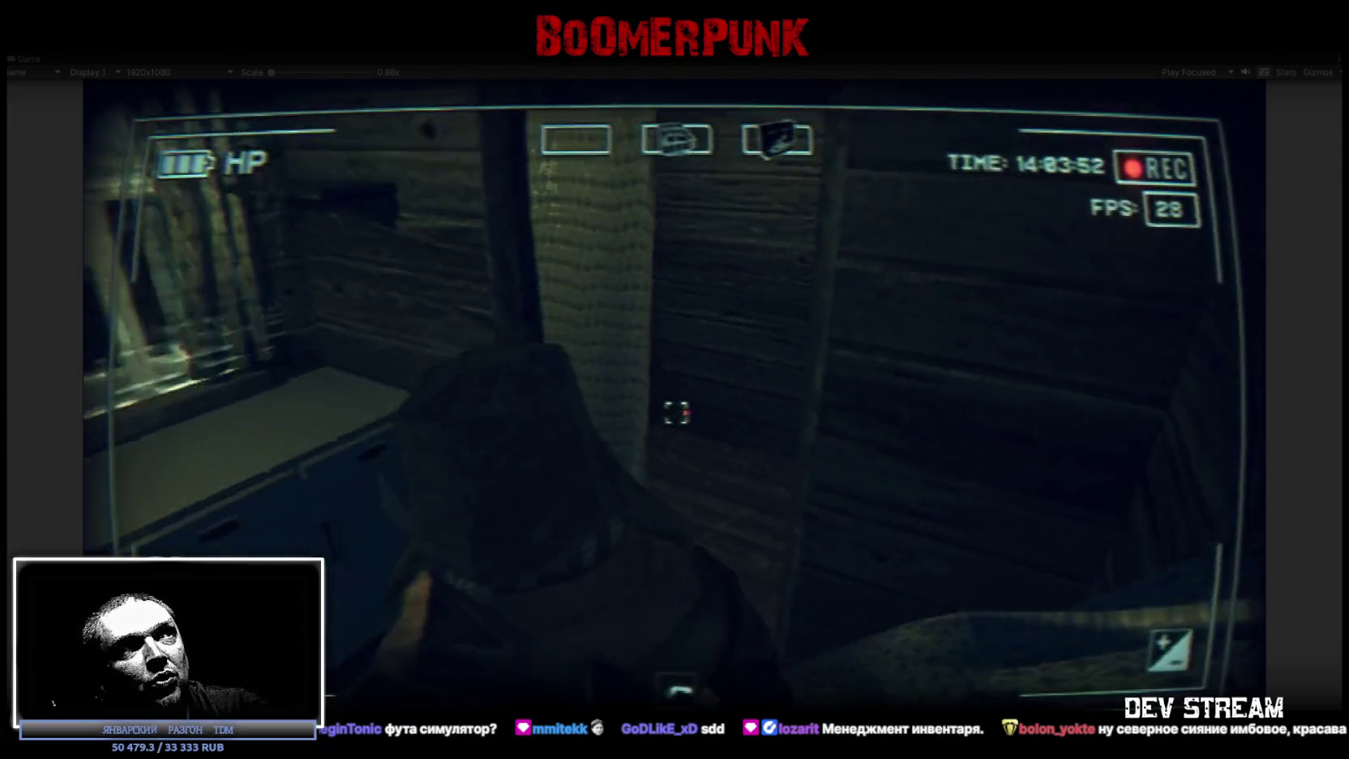
key("w")
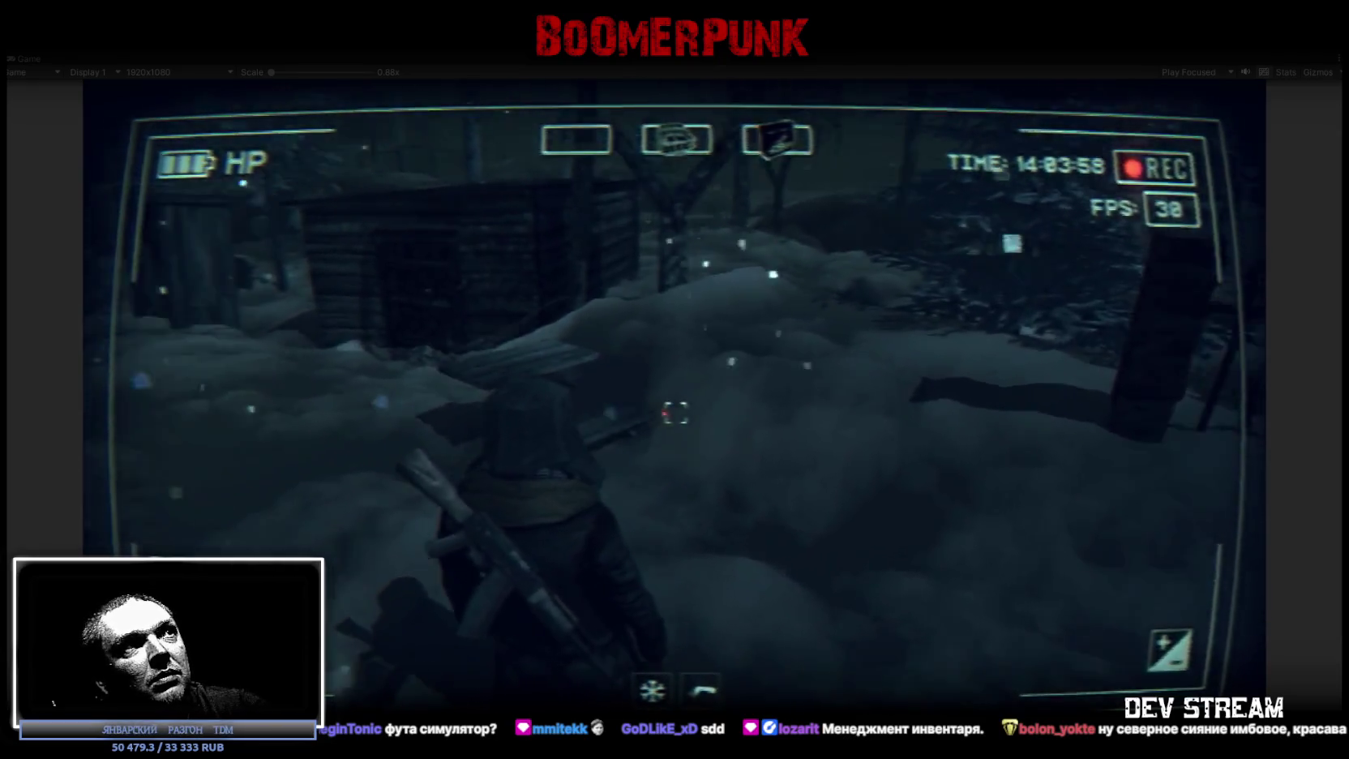
key("w")
key("w")
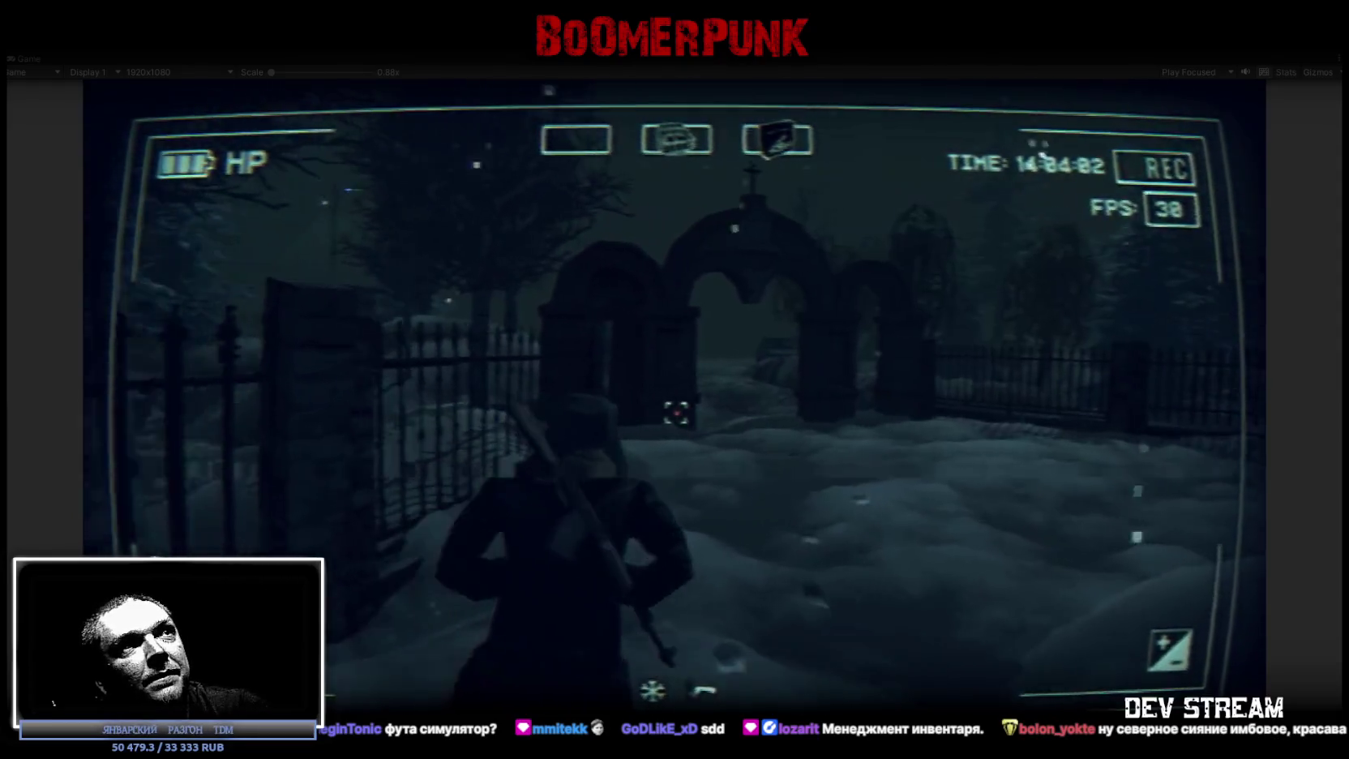
key("w")
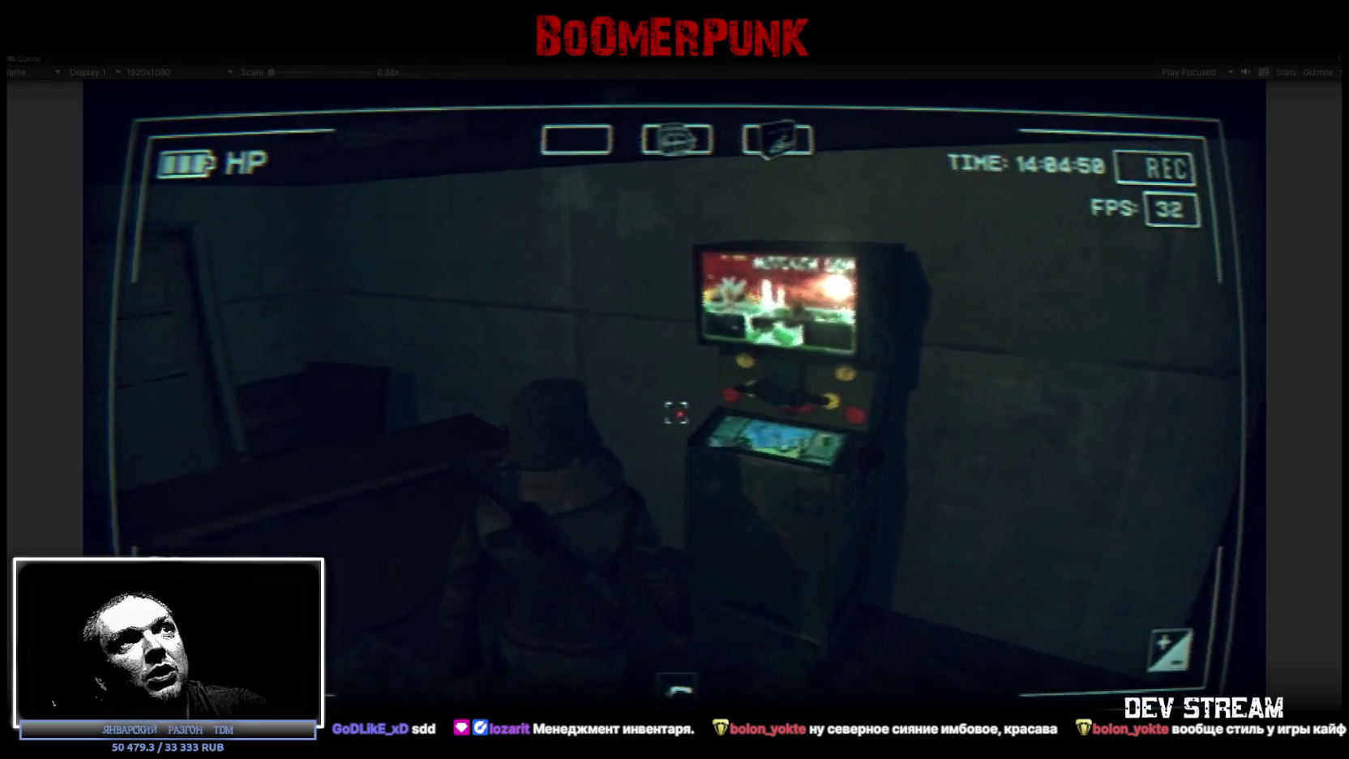
Start the periscope minigame, fire torpedoes at ships until the score reaches 7, then quit.
key("e")
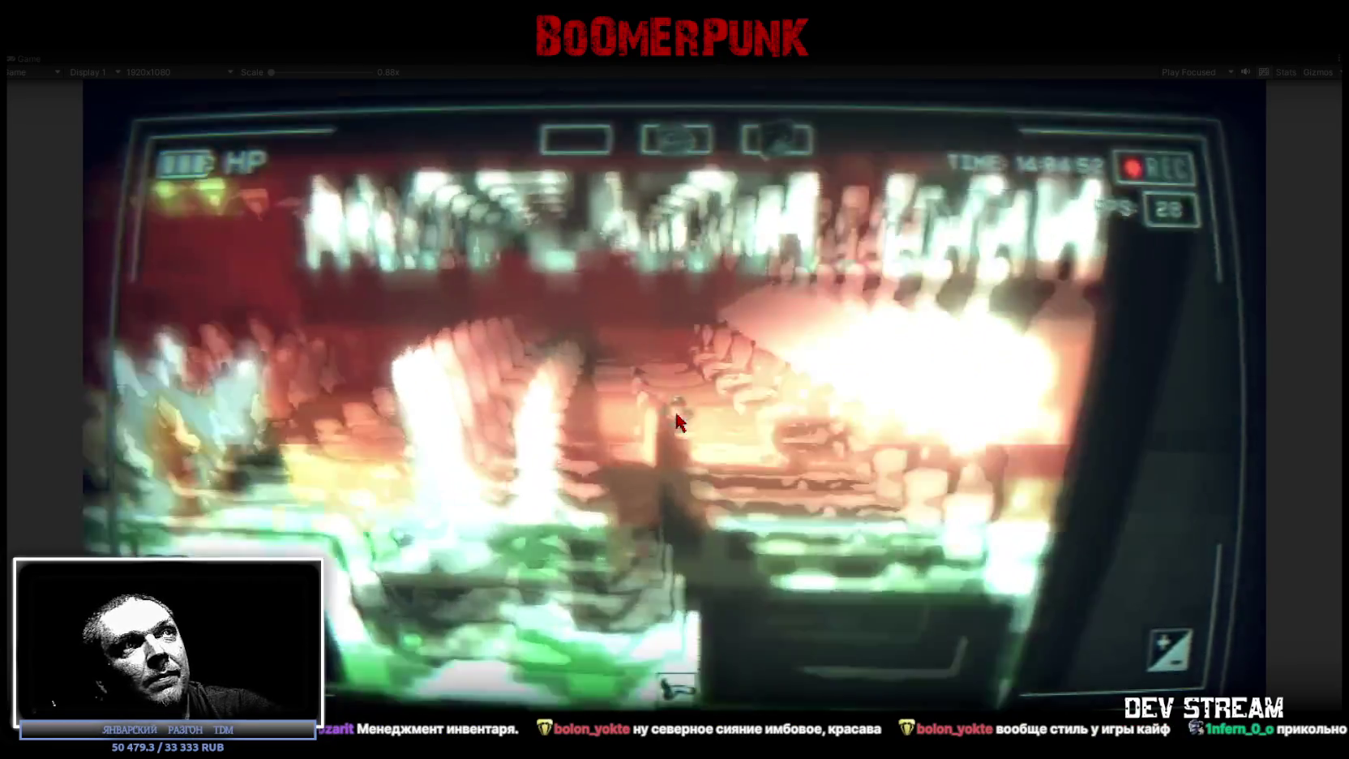
key("space")
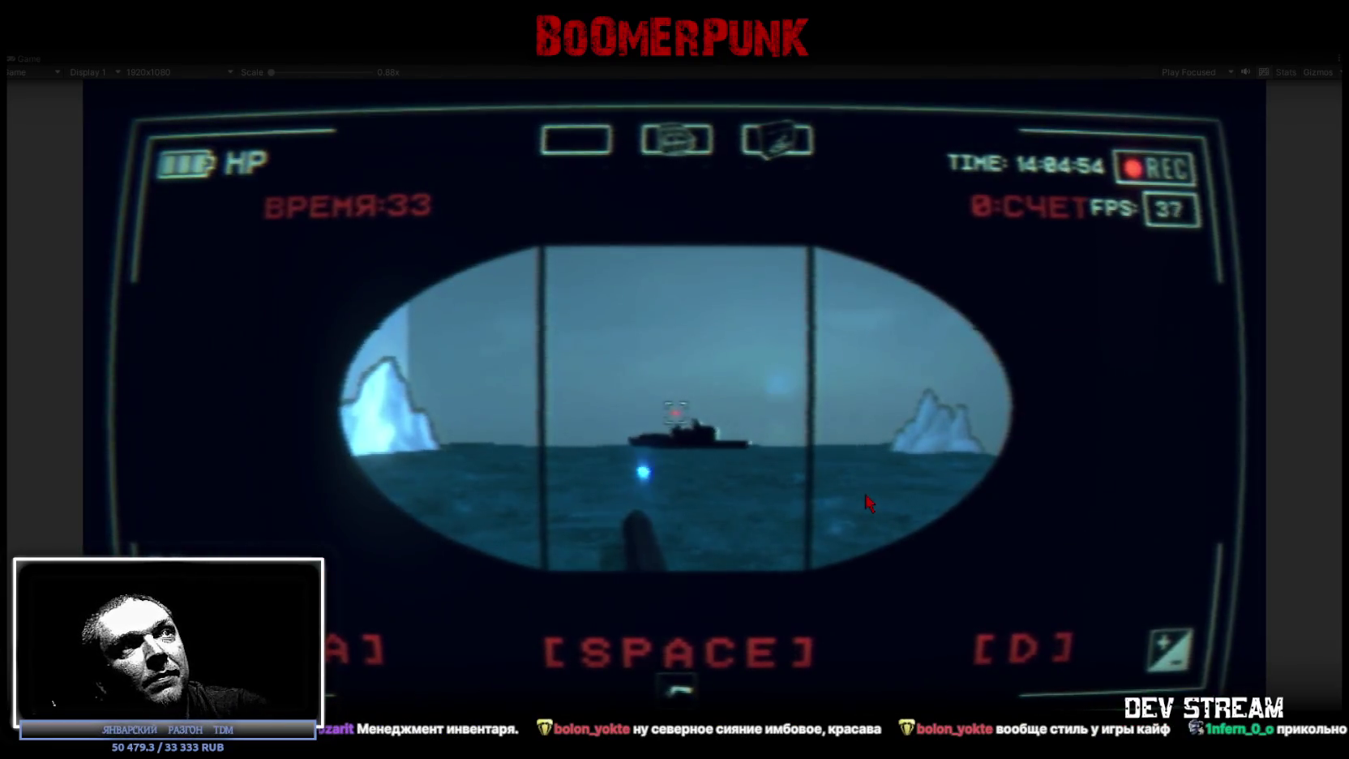
key("space")
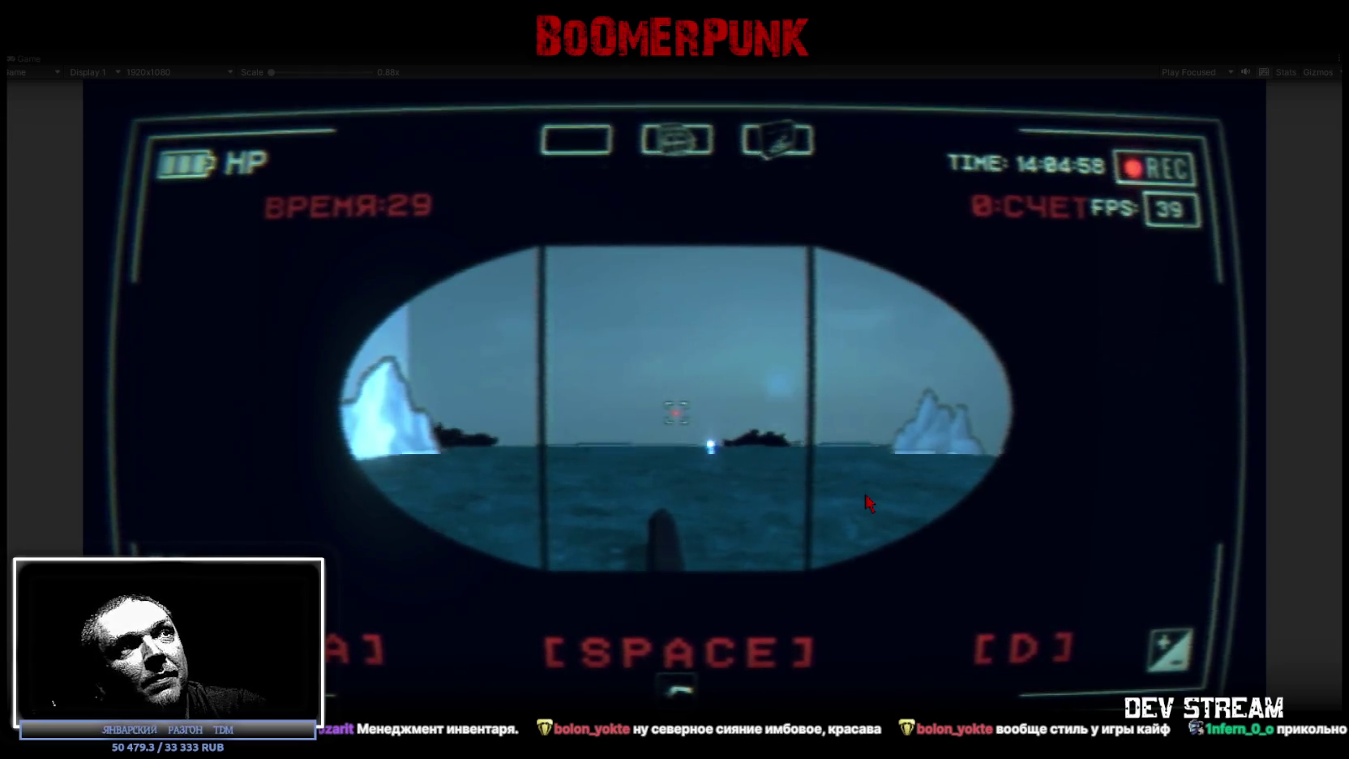
key("space")
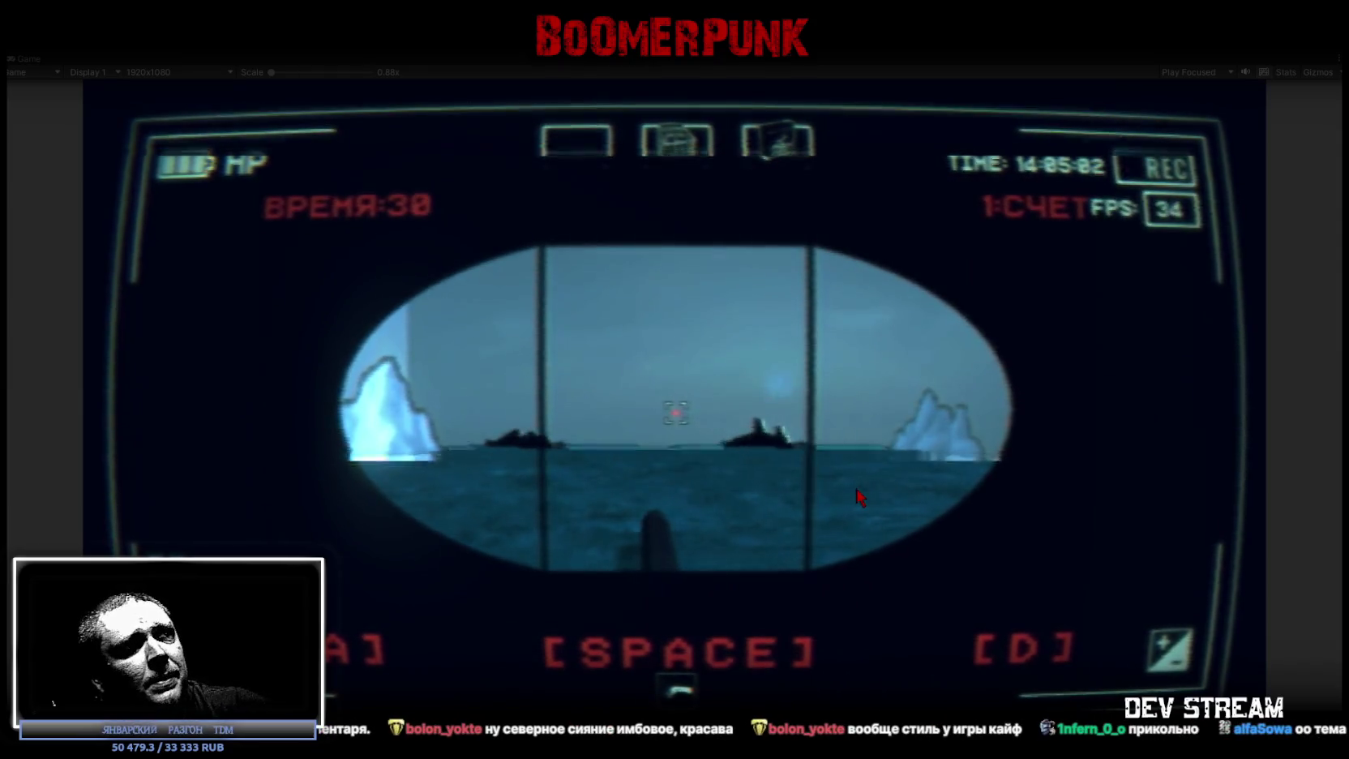
key("space")
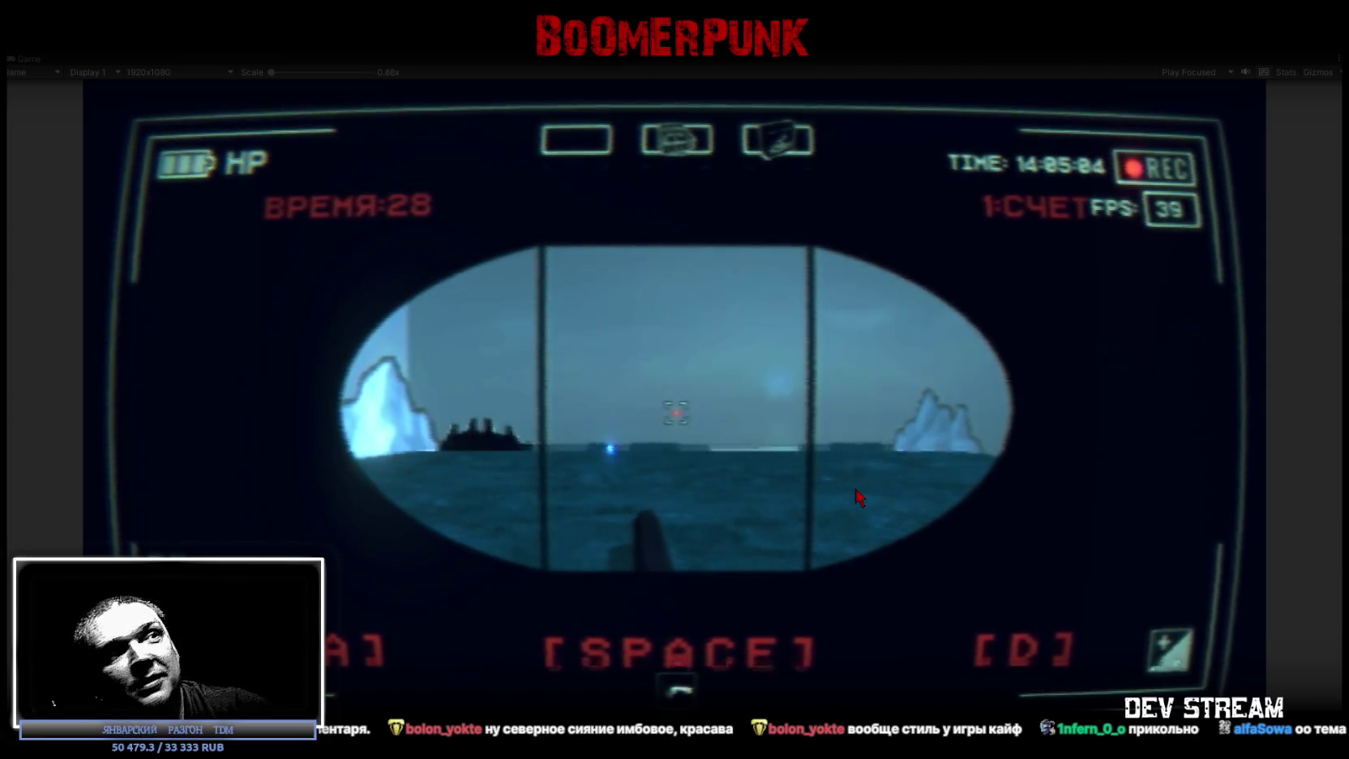
key("space")
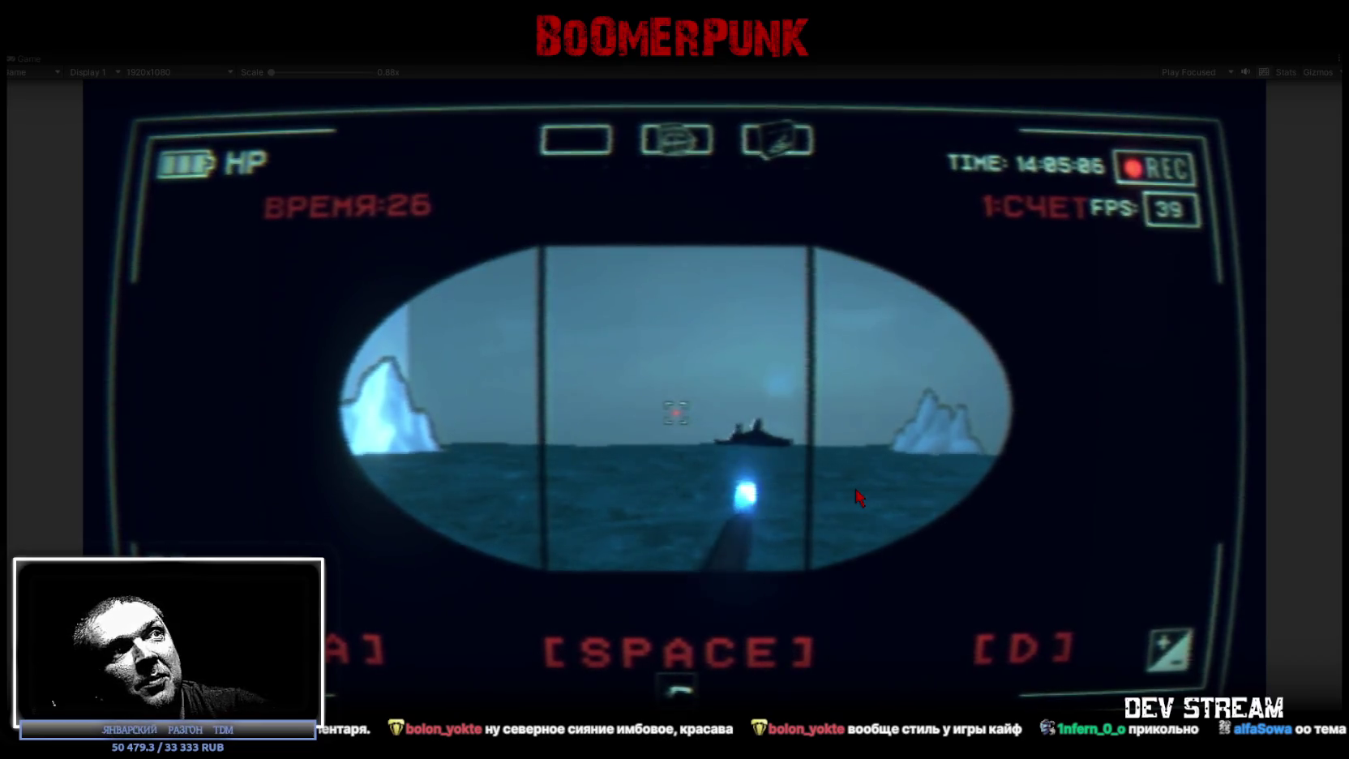
key("space")
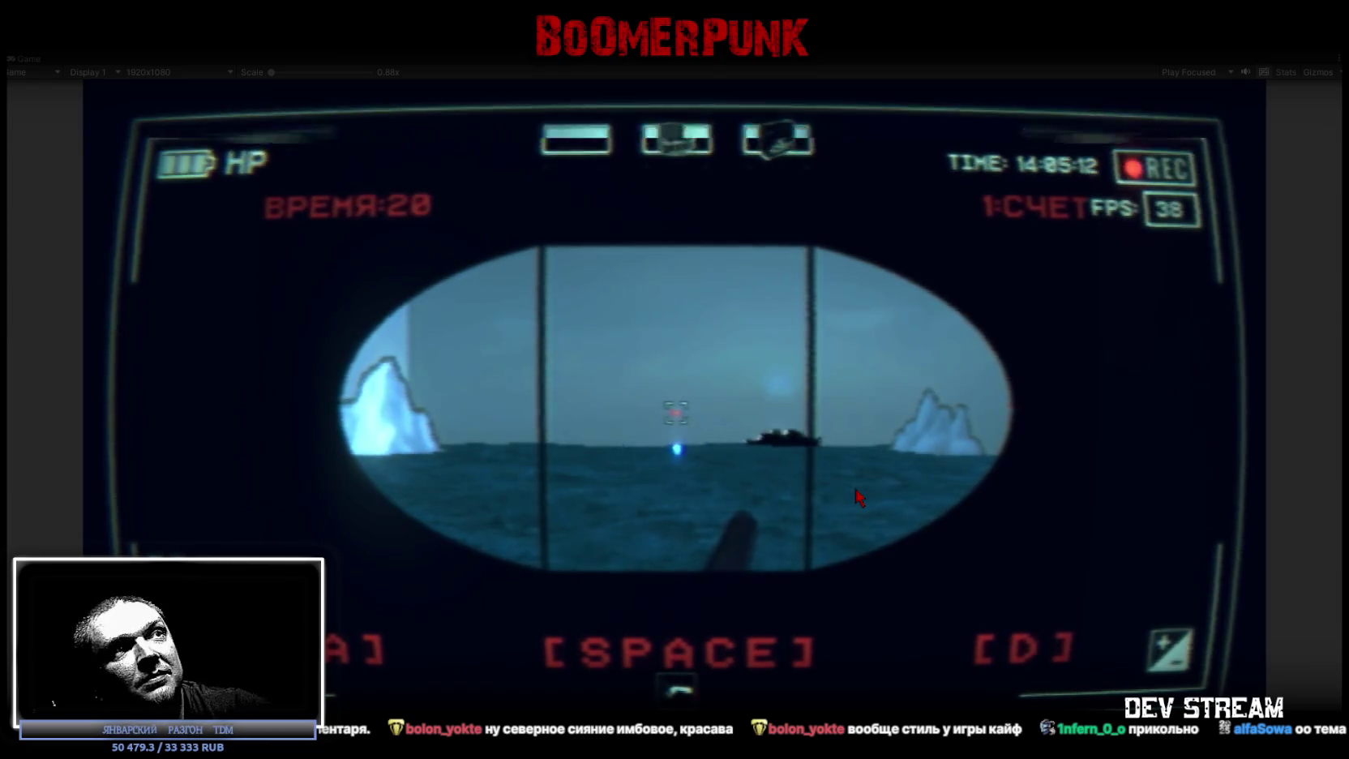
key("space")
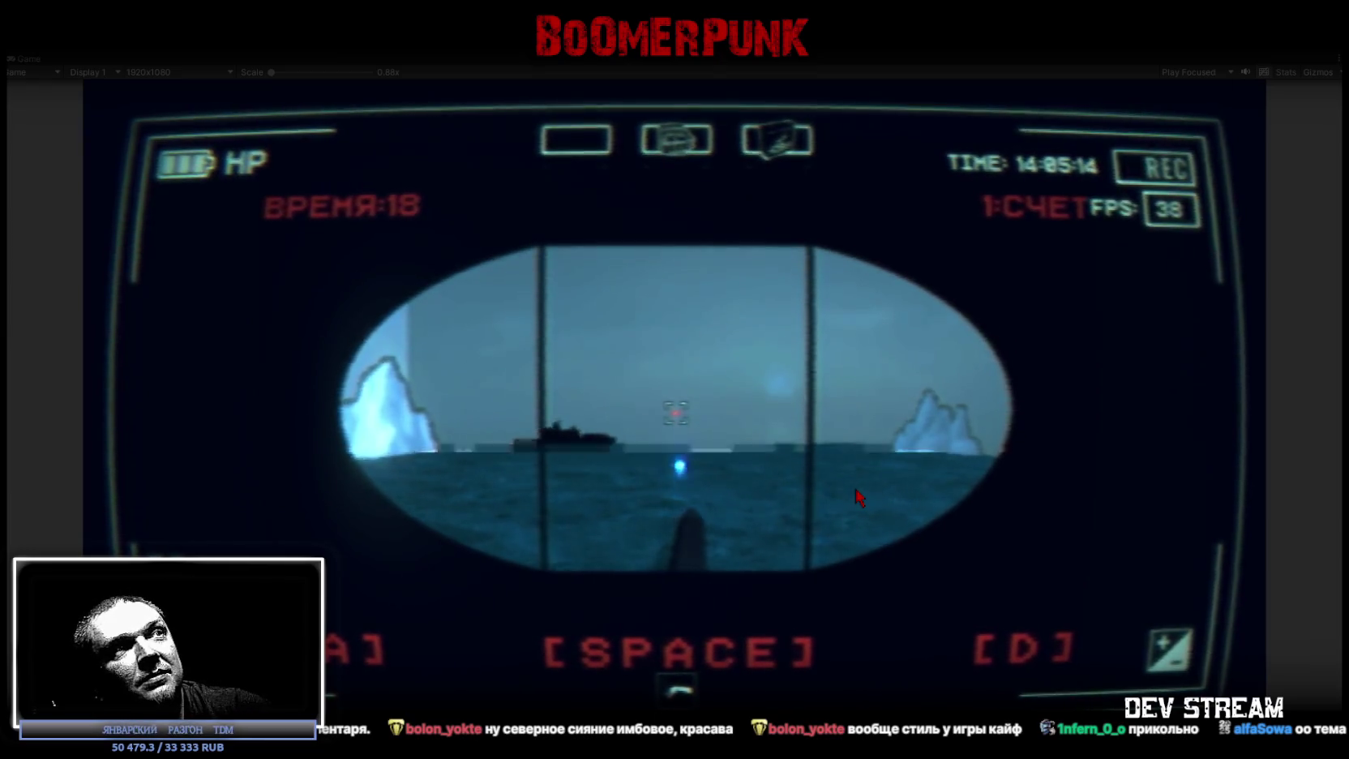
key("space")
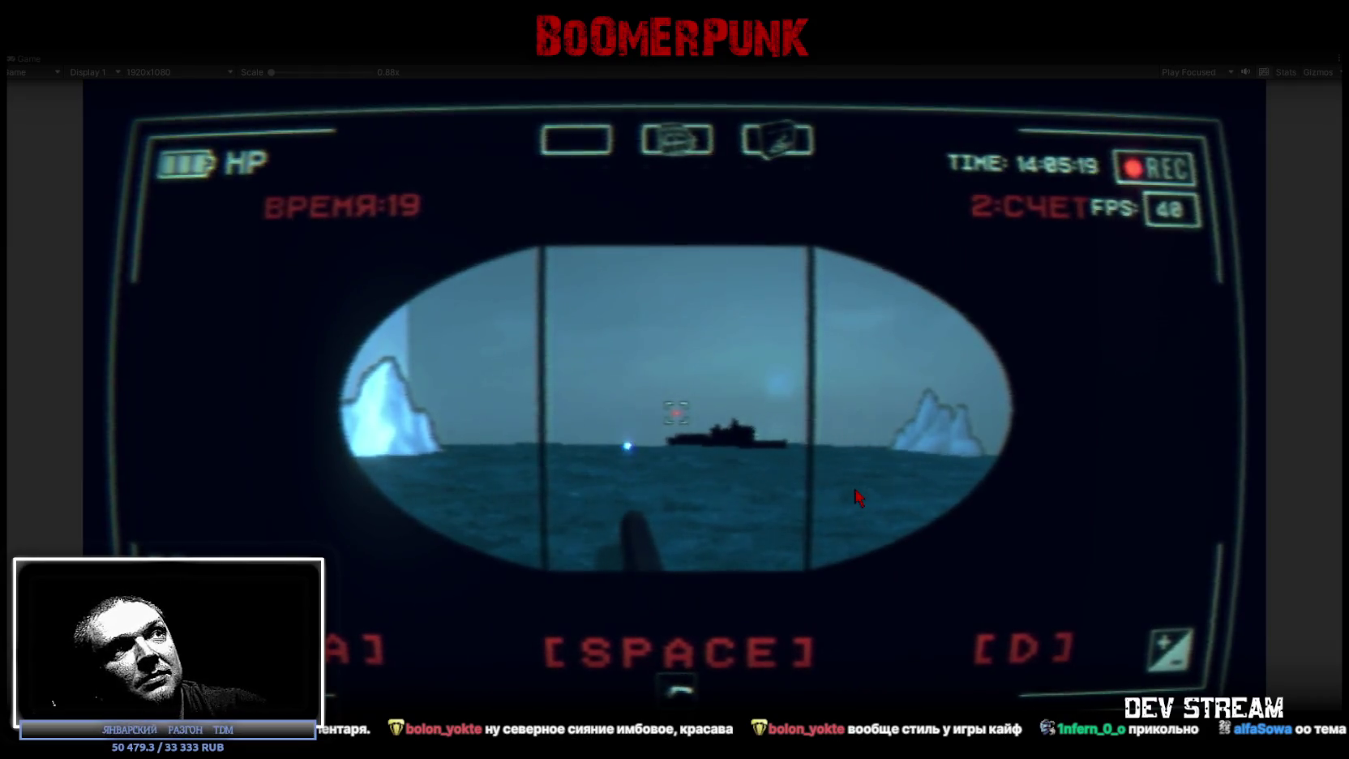
key("space")
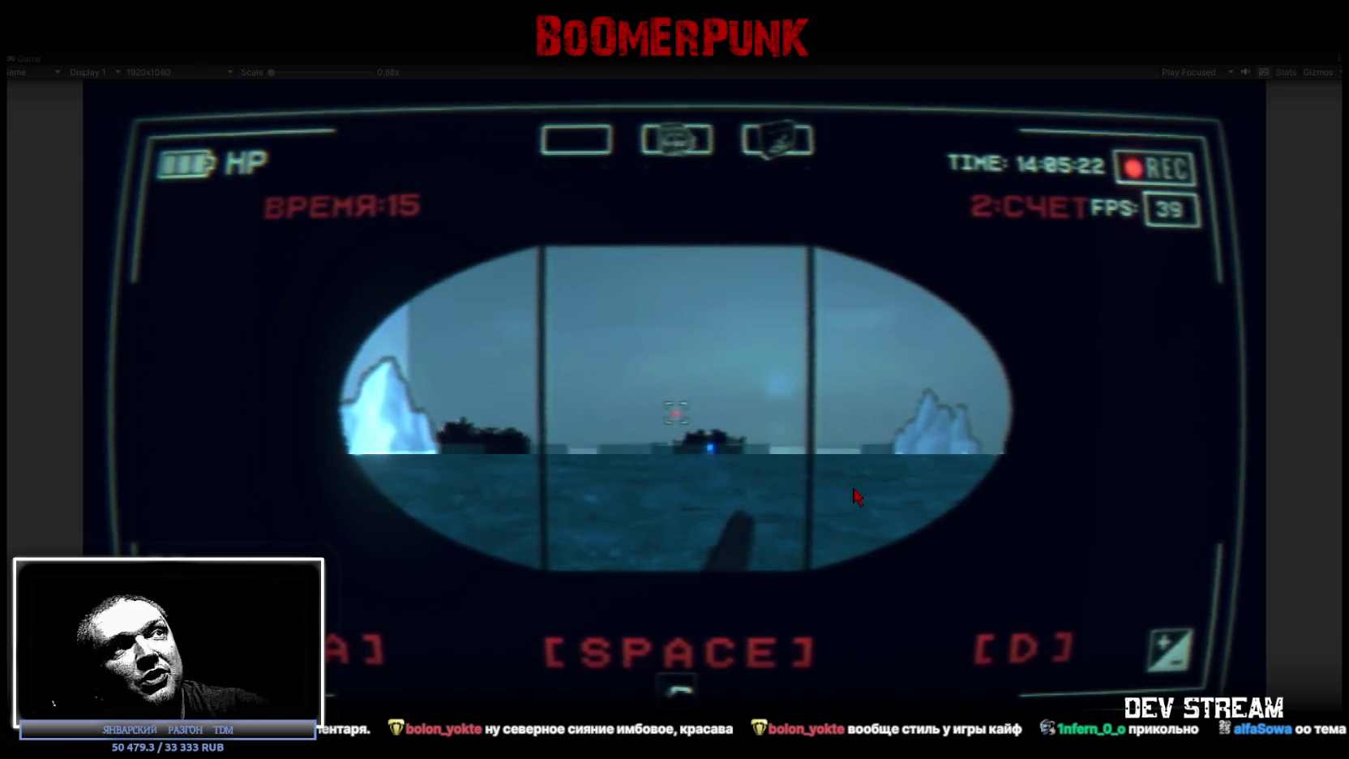
key("space")
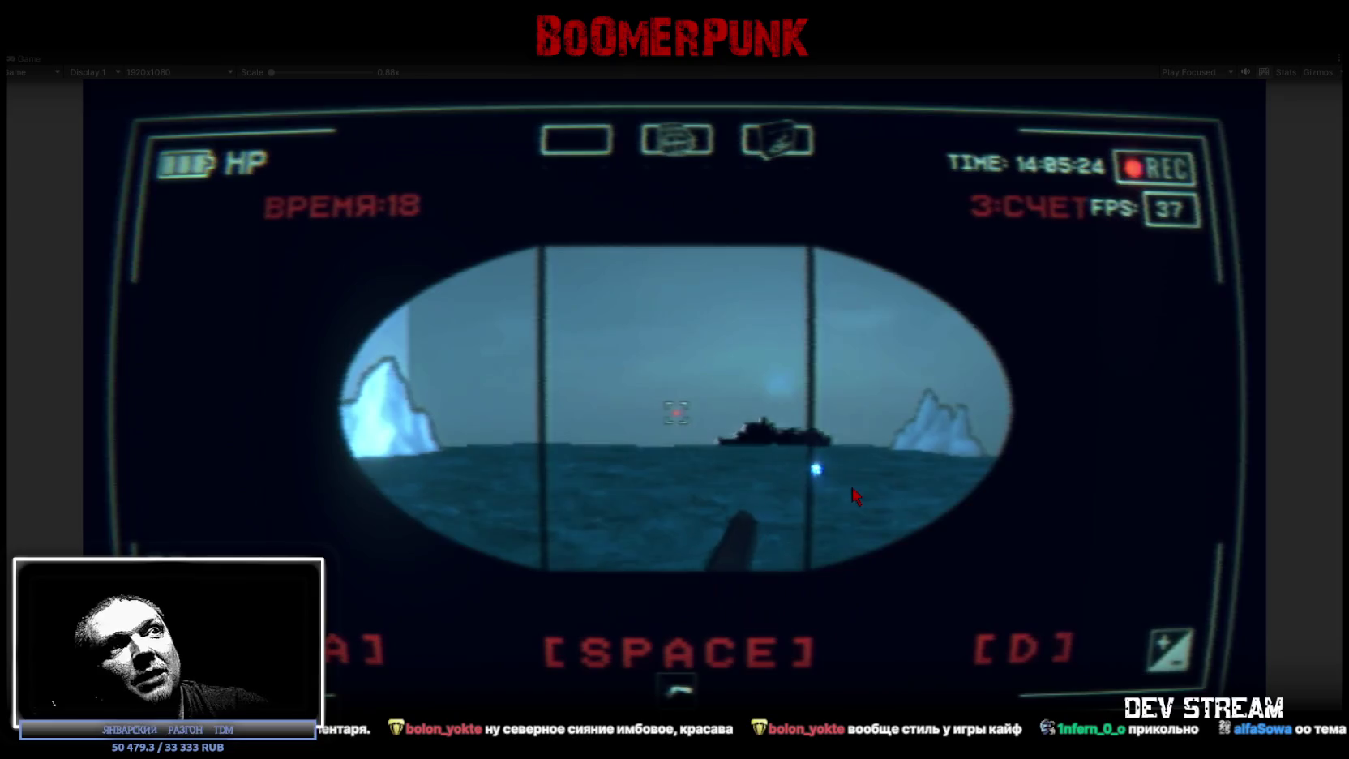
key("space")
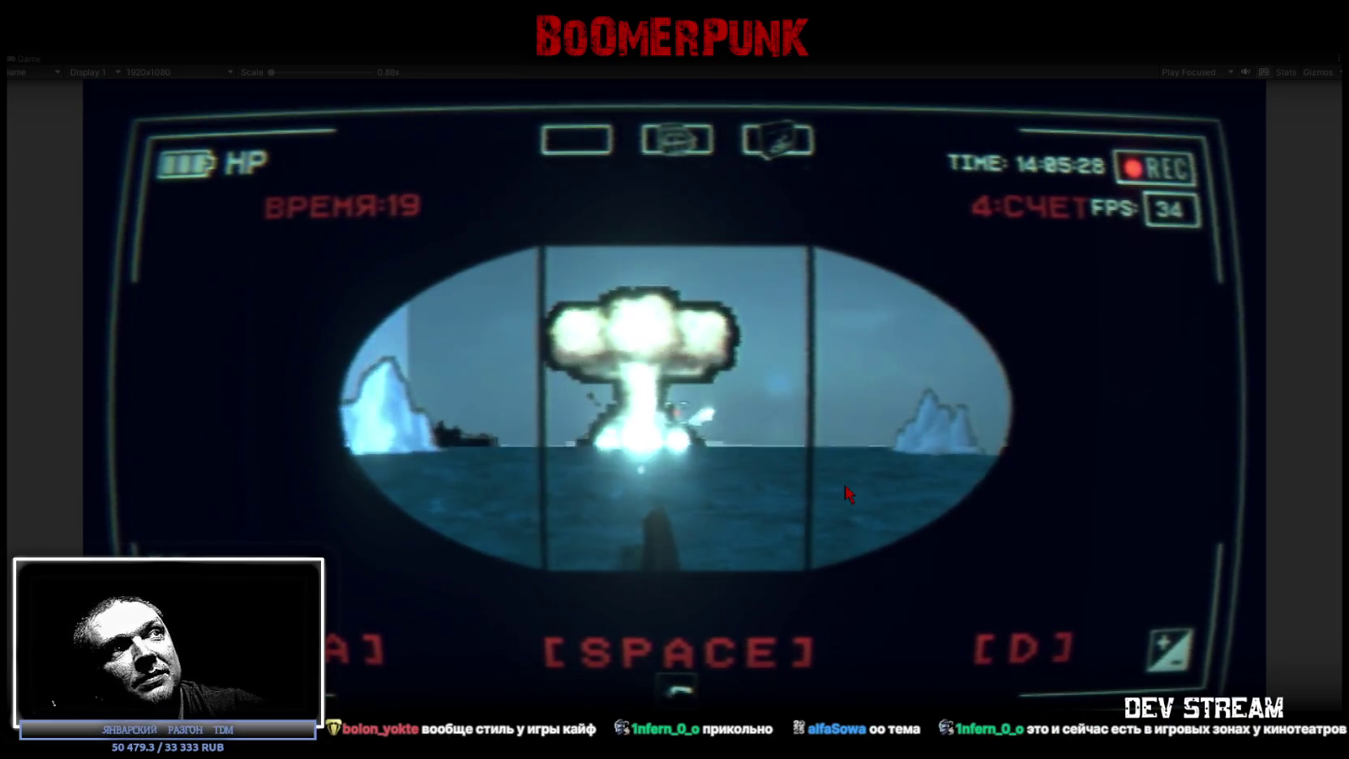
key("space")
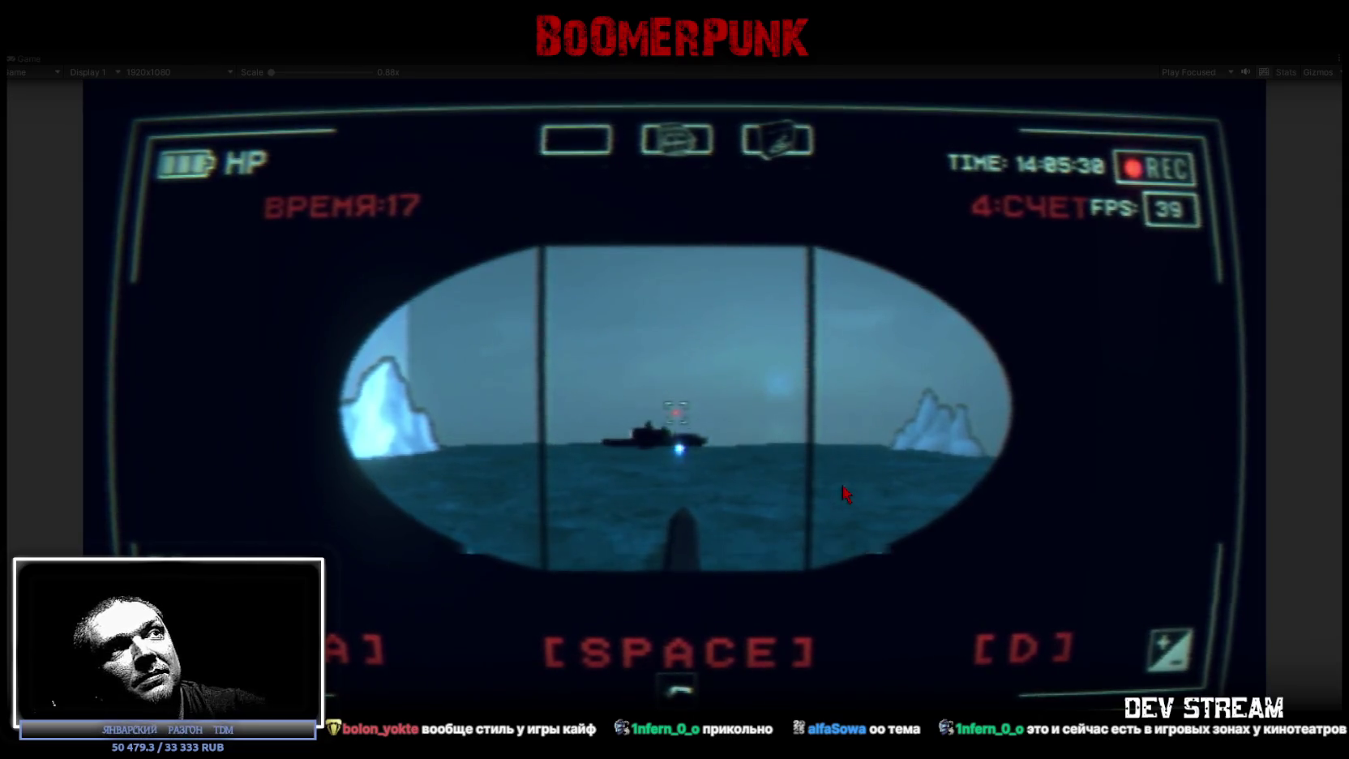
key("space")
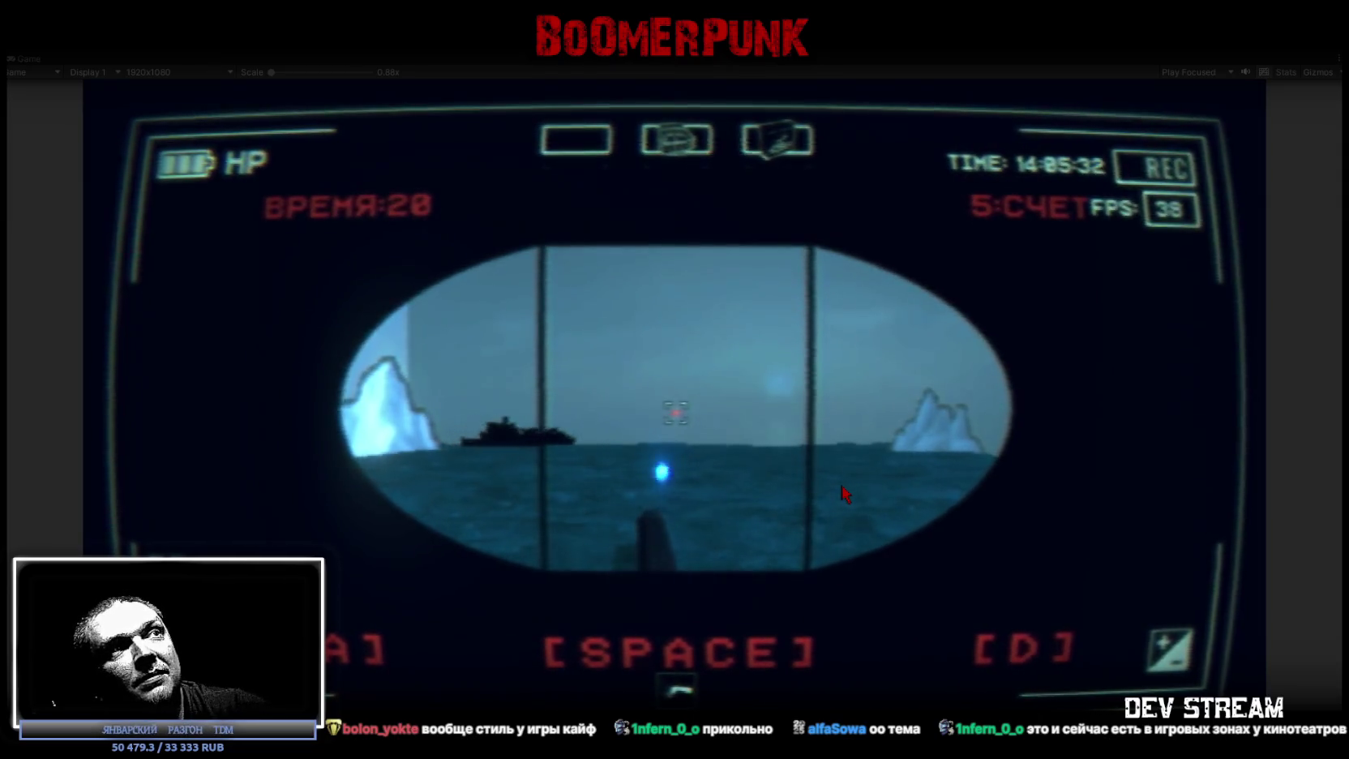
key("space")
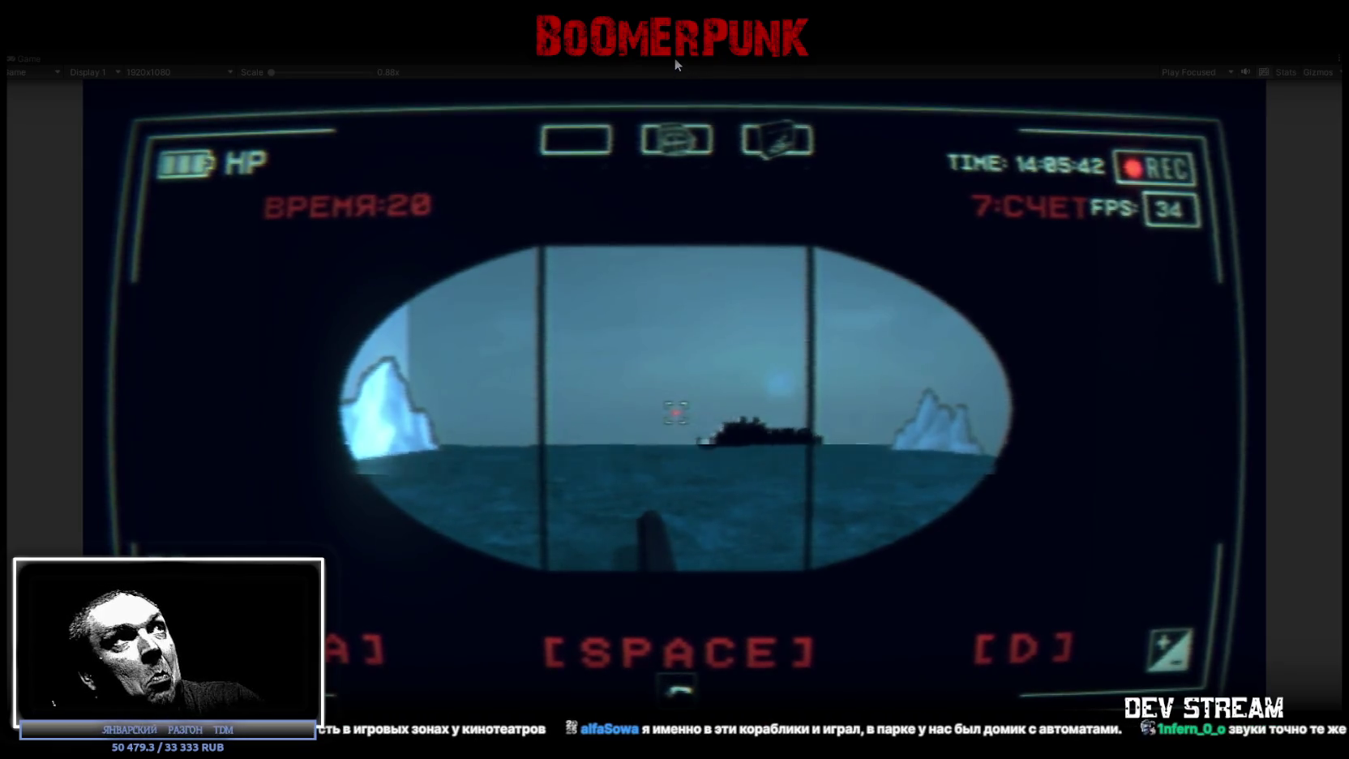
key("Escape")
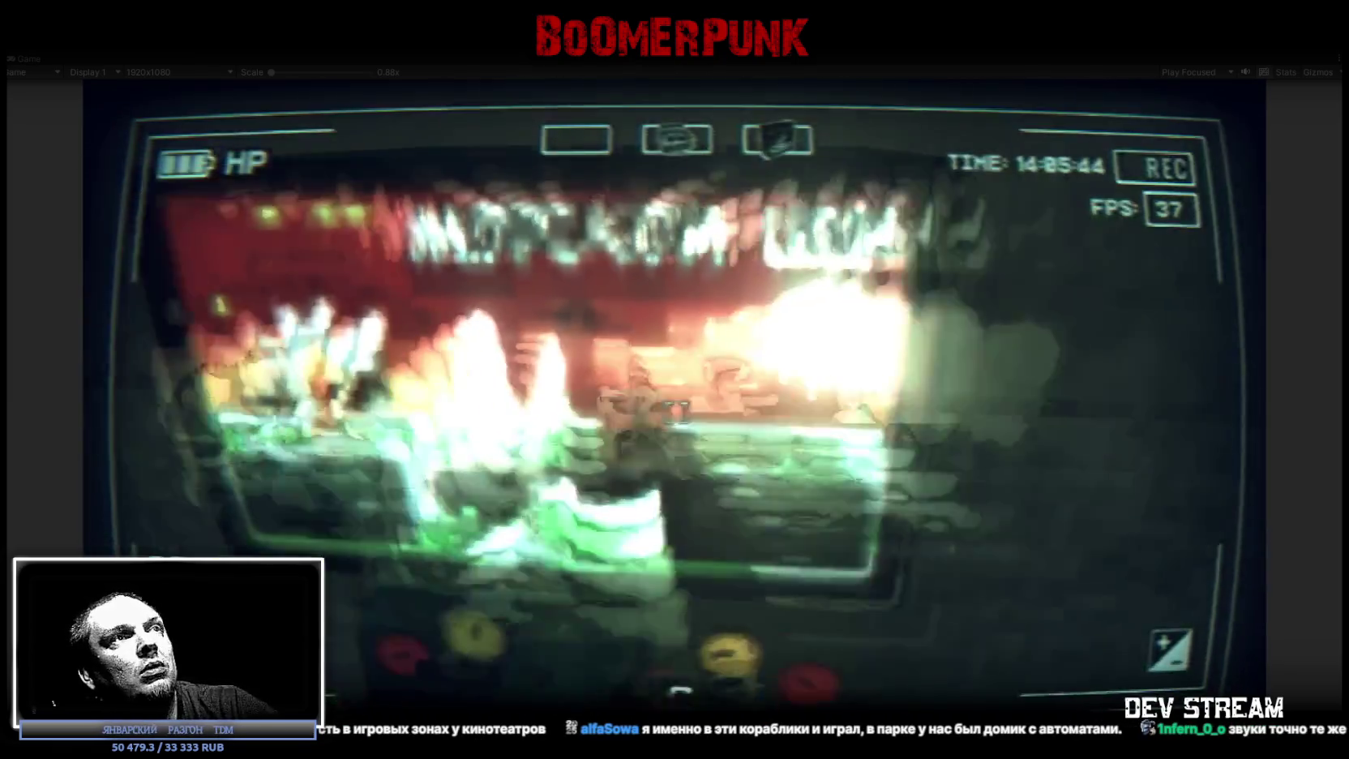
Walk out of the arcade room into the snow and along the railing past the motorcycle.
key("w")
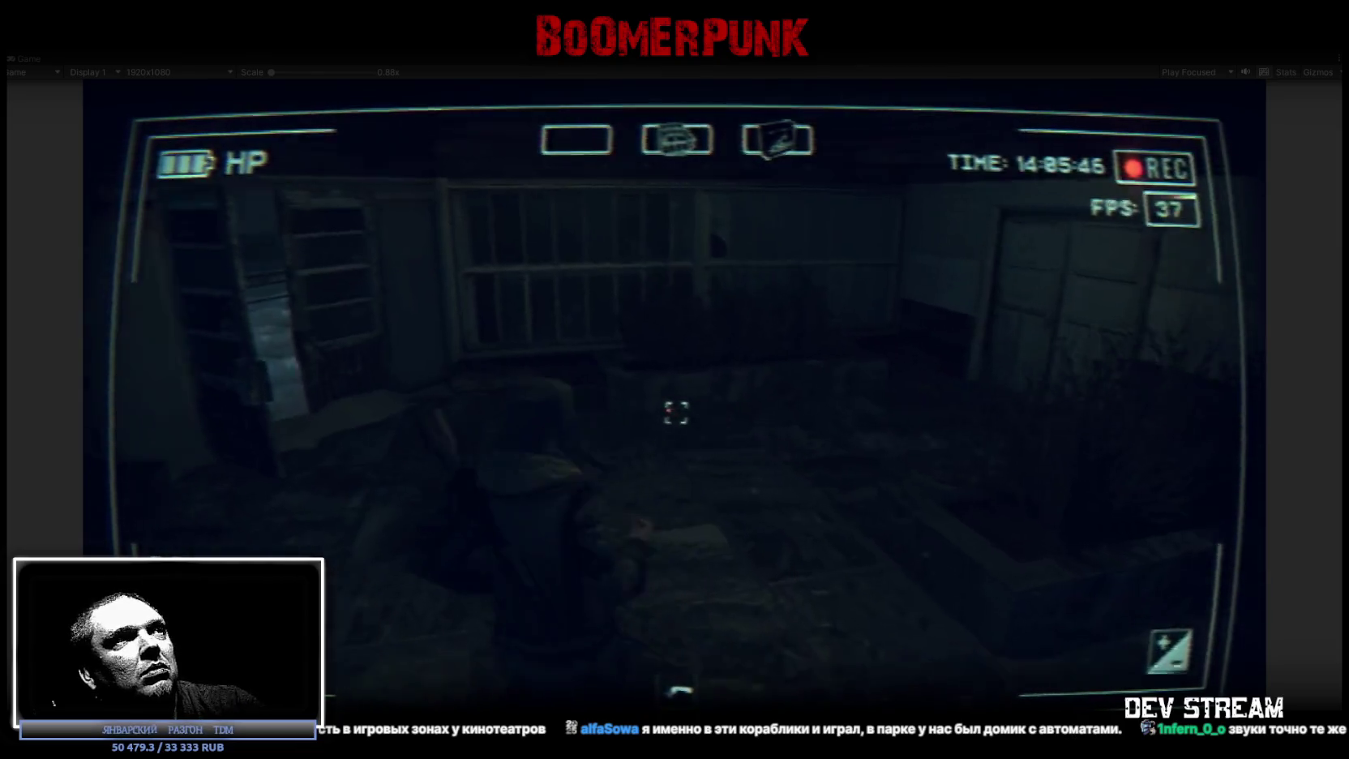
key("w")
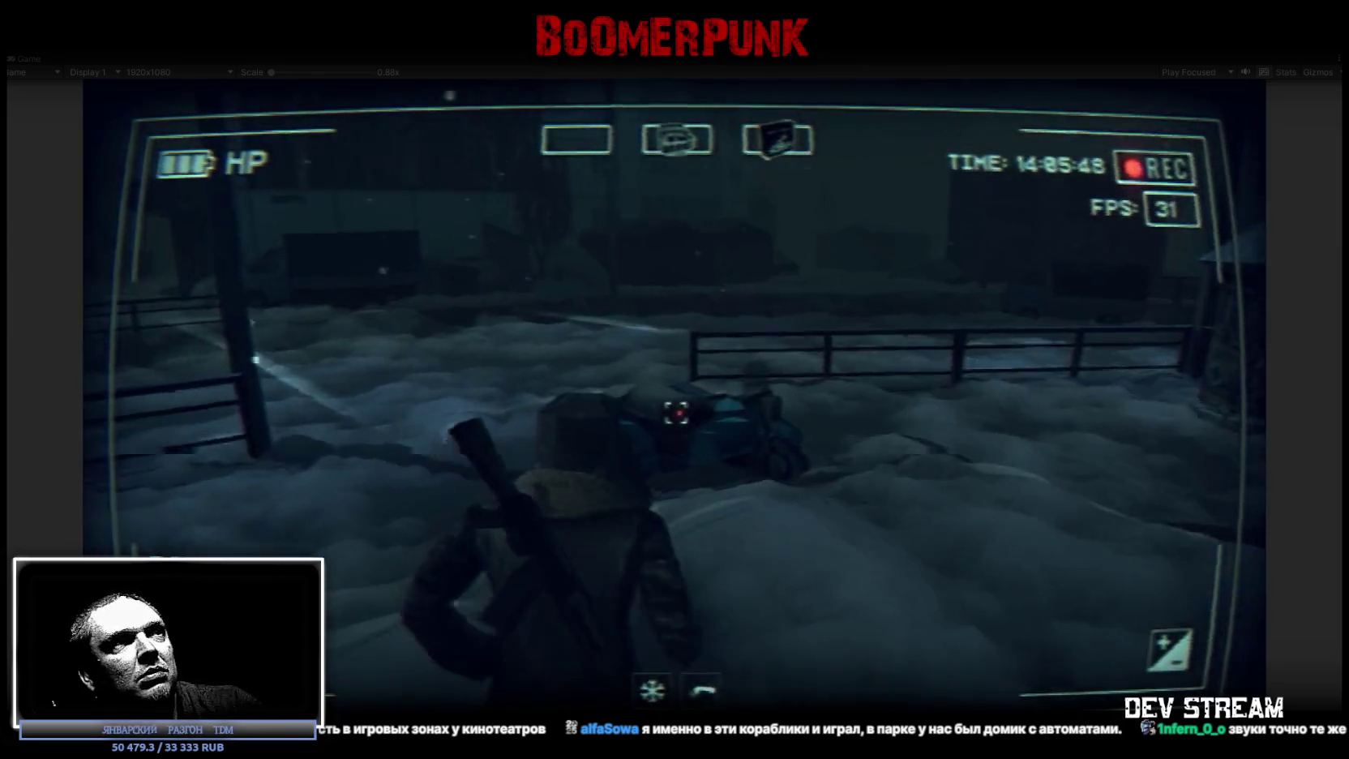
key("w")
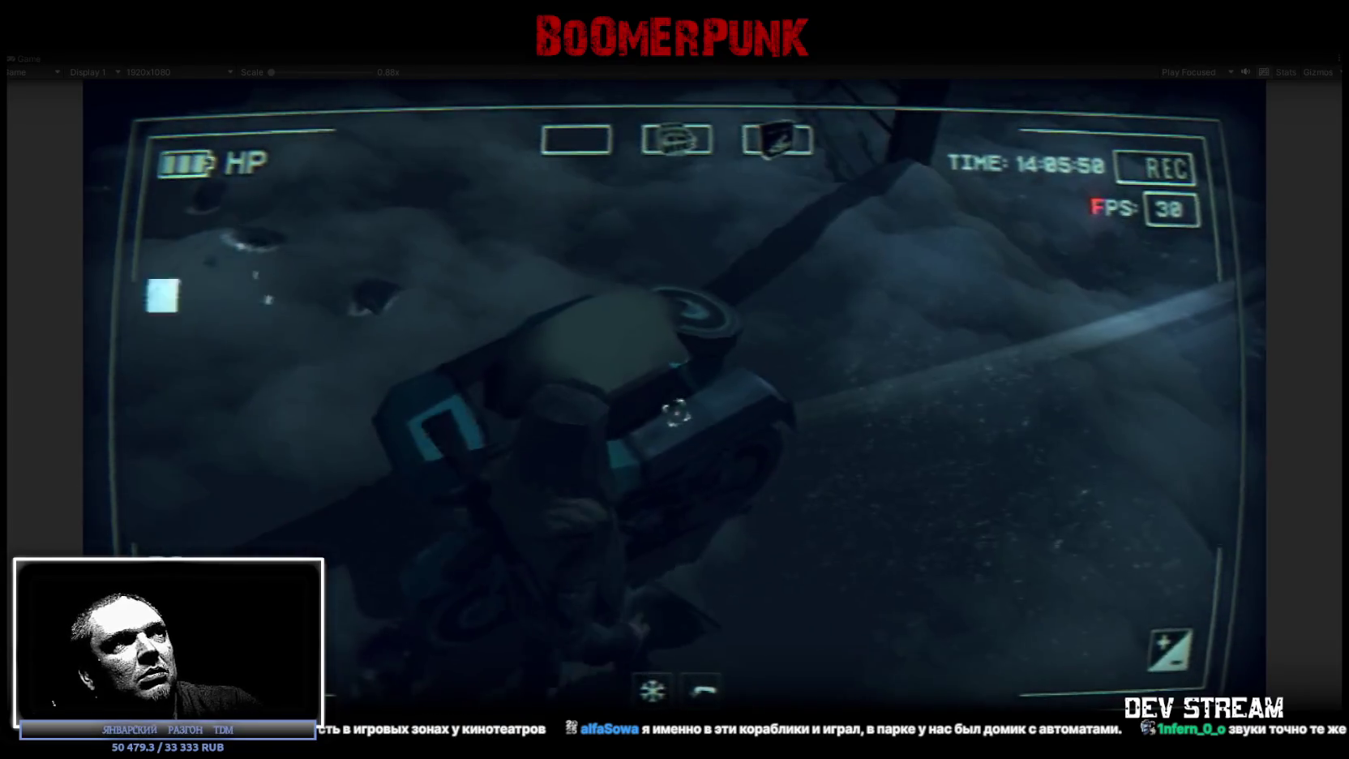
key("w")
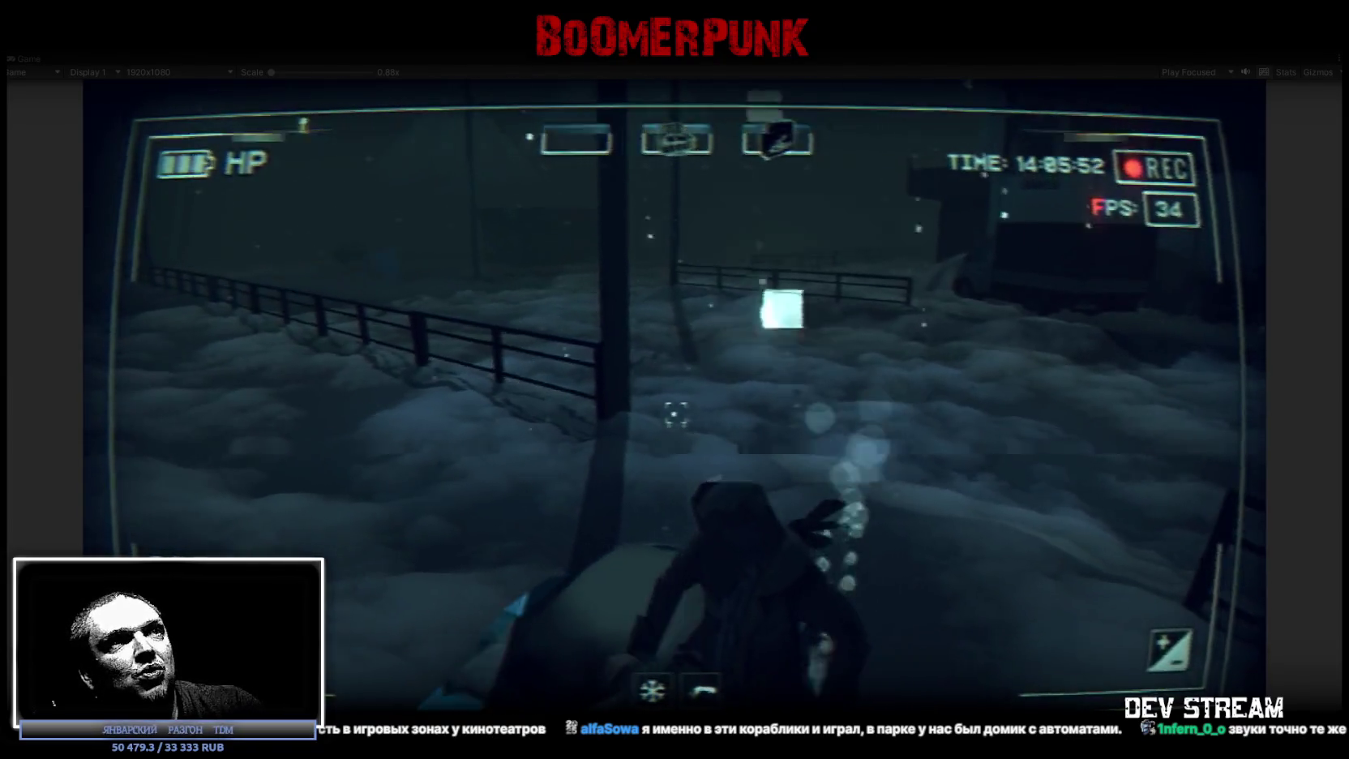
key("w")
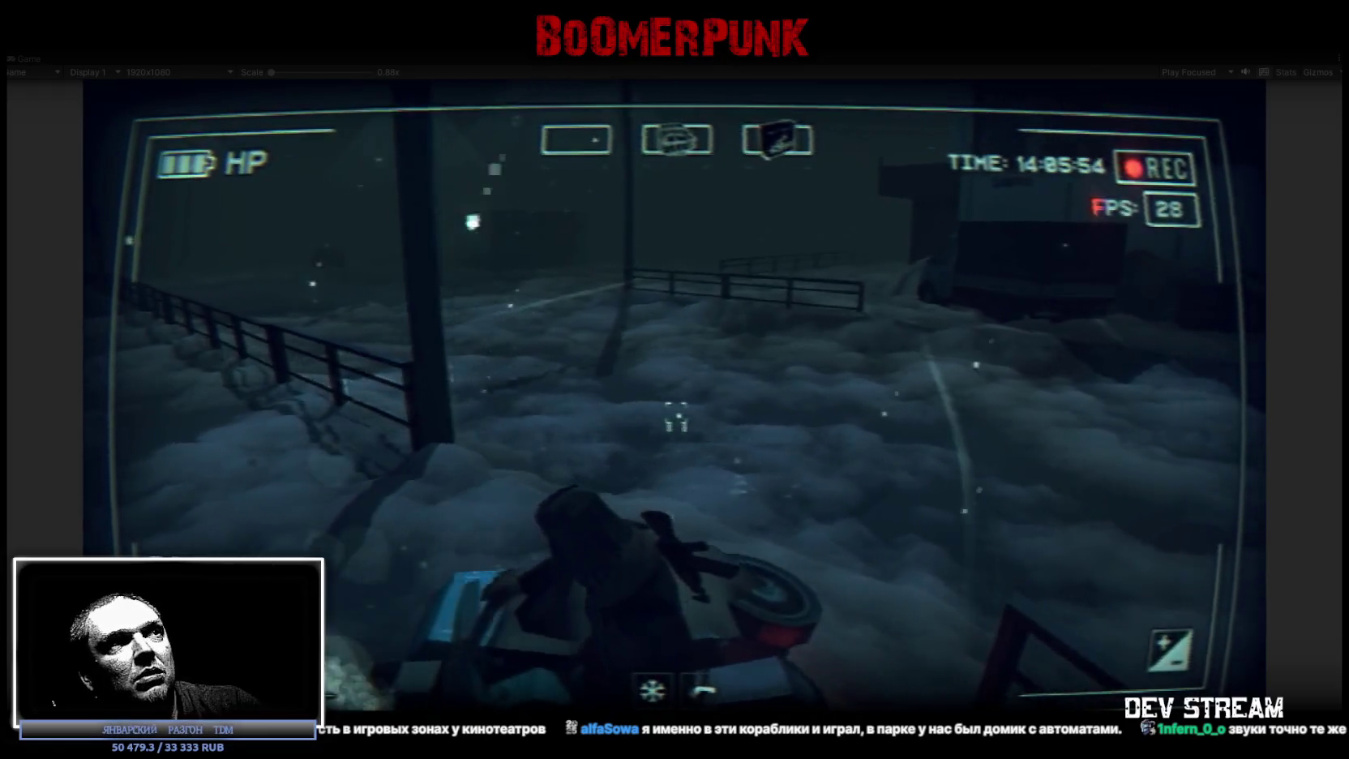
key("w")
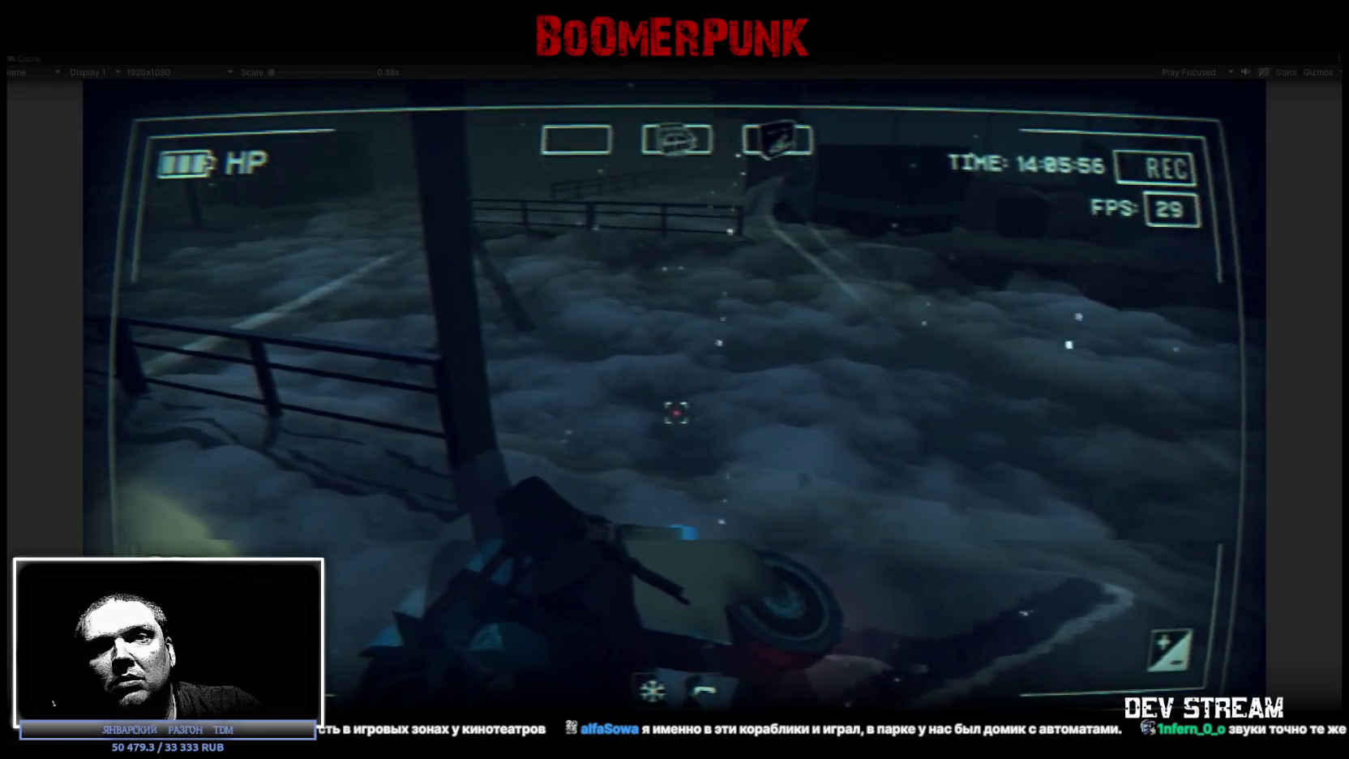
key("w")
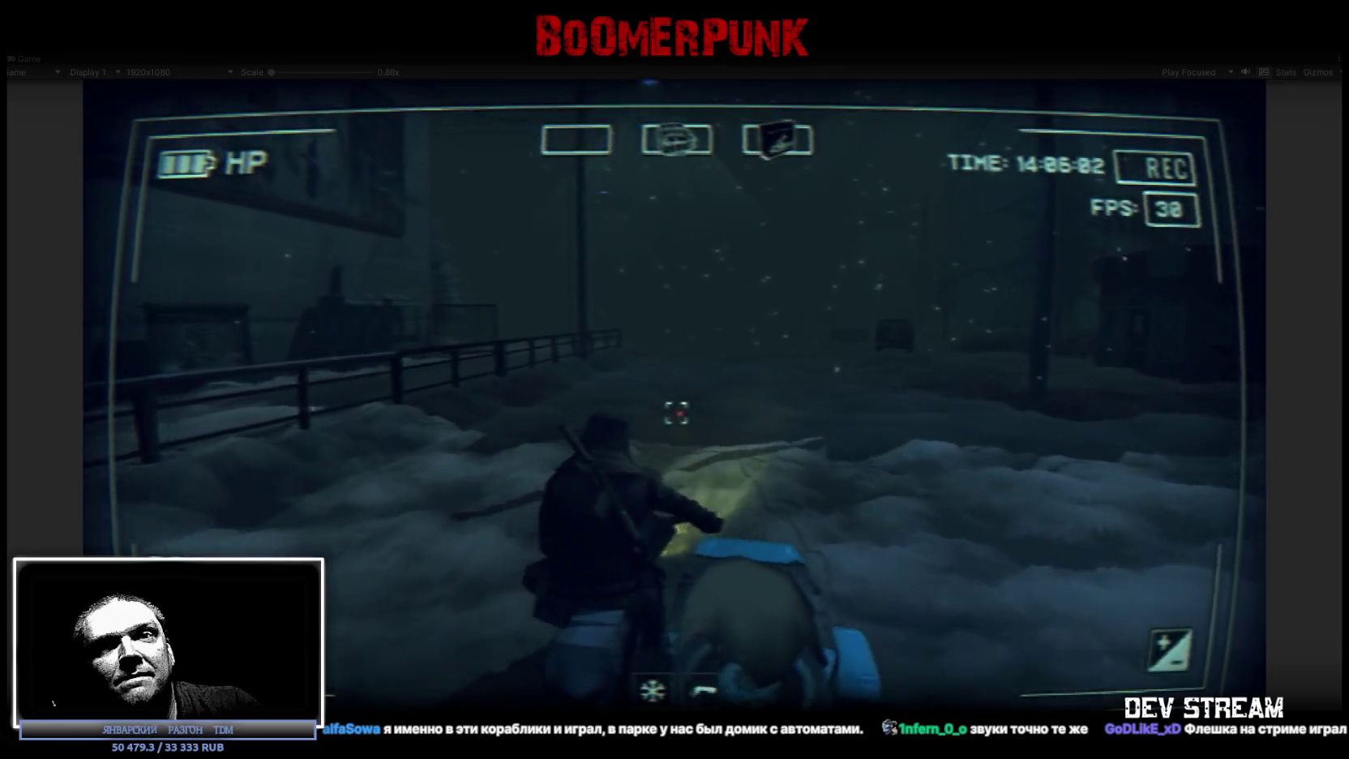
key("w")
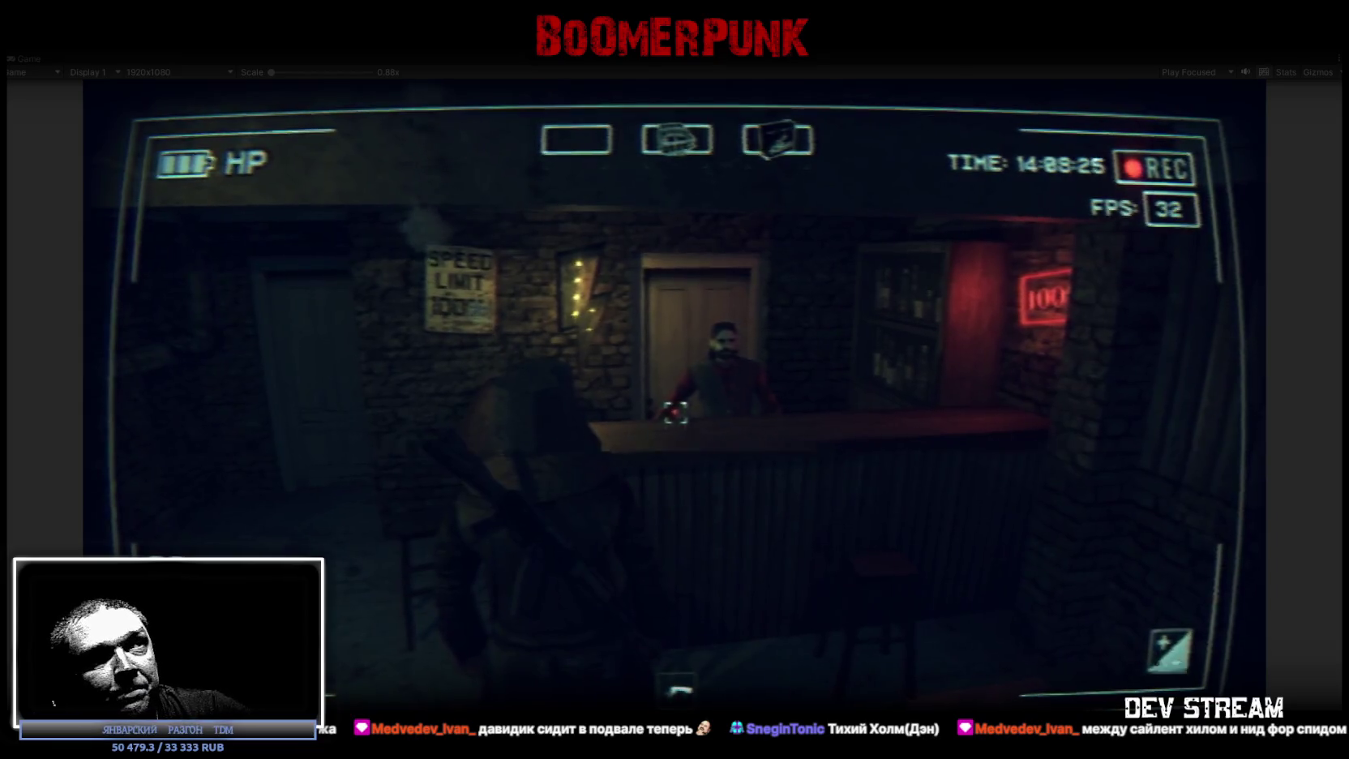
Walk to the bartender, look around the counter, then head out through the open doorway.
key("w")
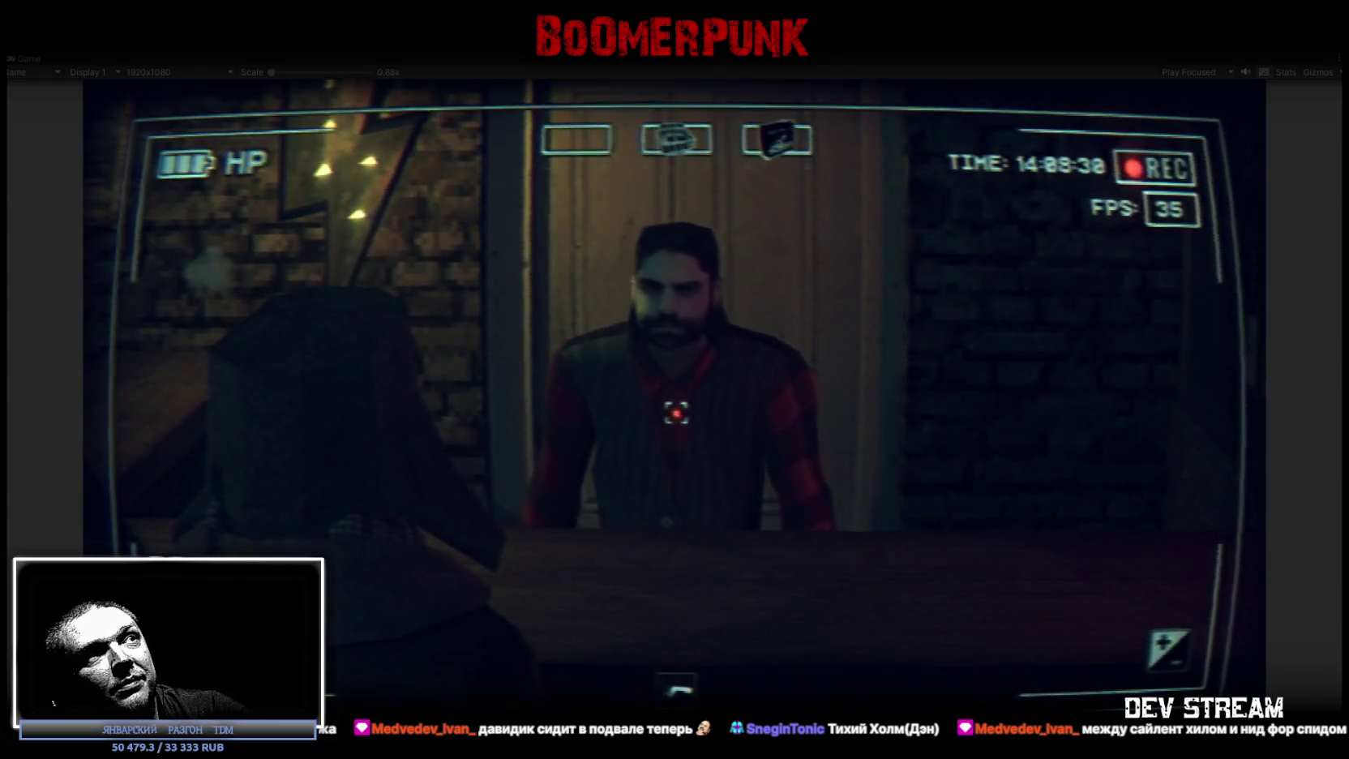
key("a")
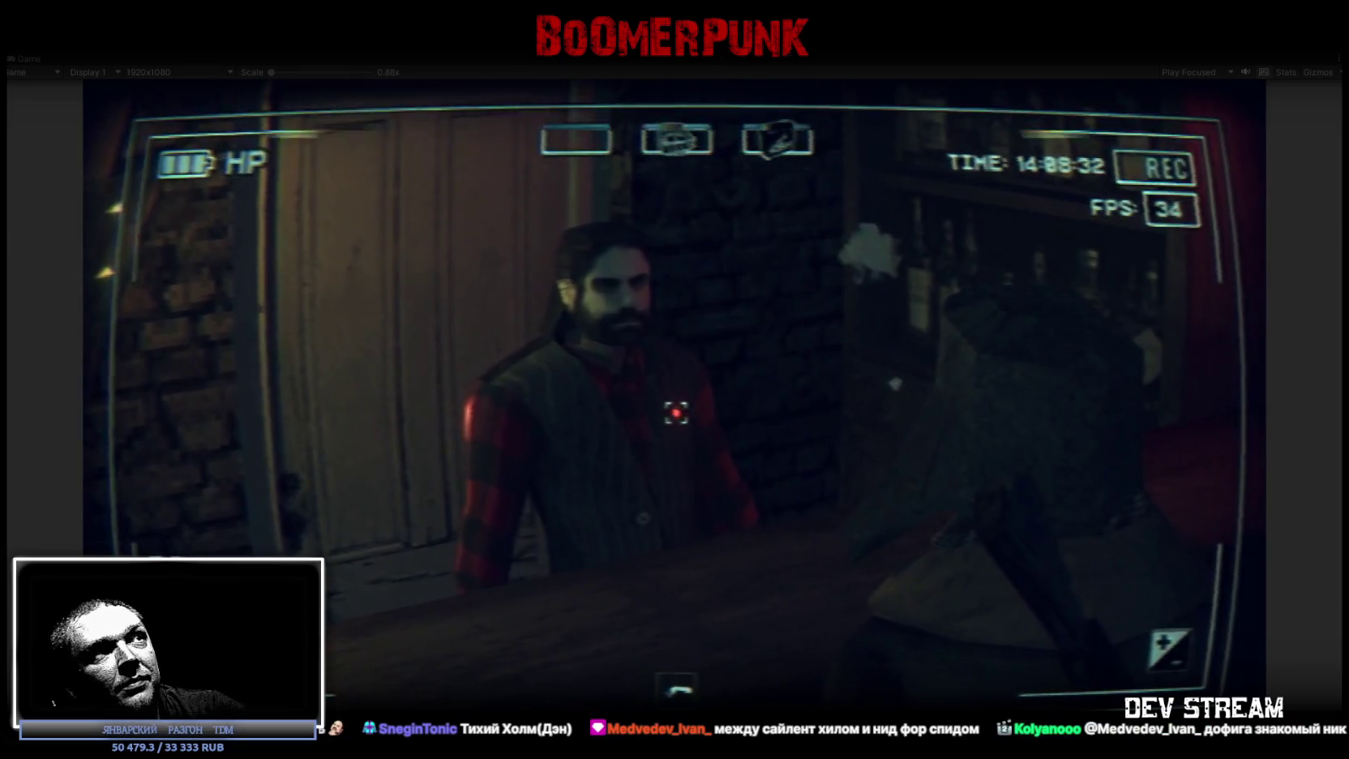
key("w")
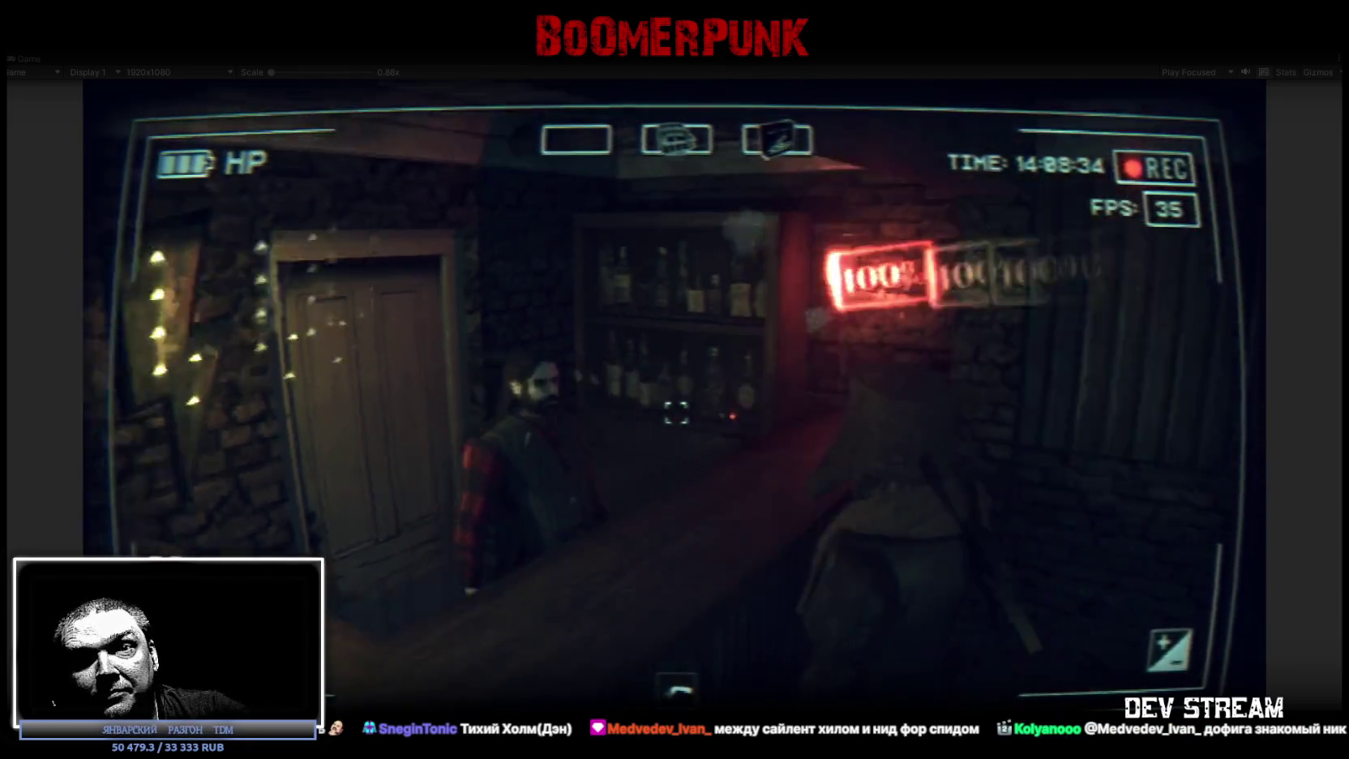
key("w")
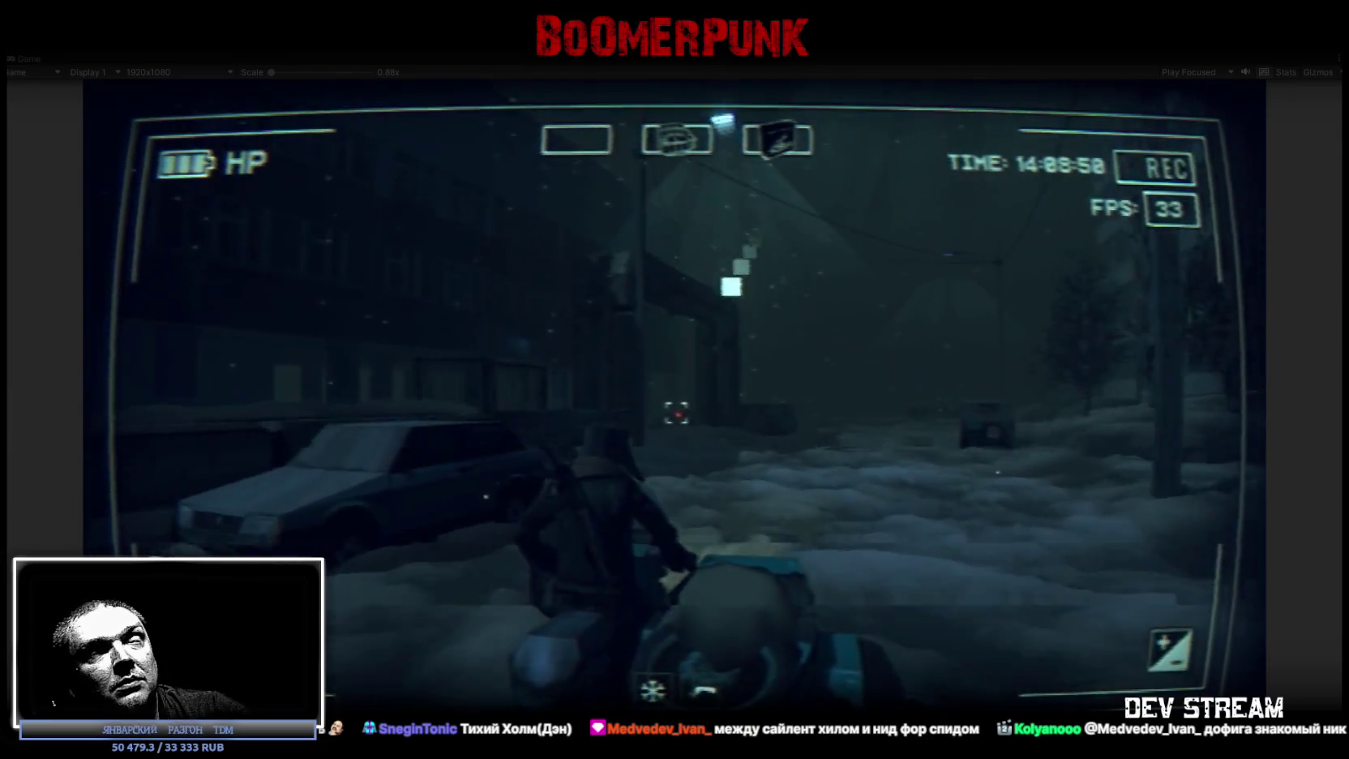
Drive the snowmobile forward along the snowy street, past the parked car and under the overpass.
key("w")
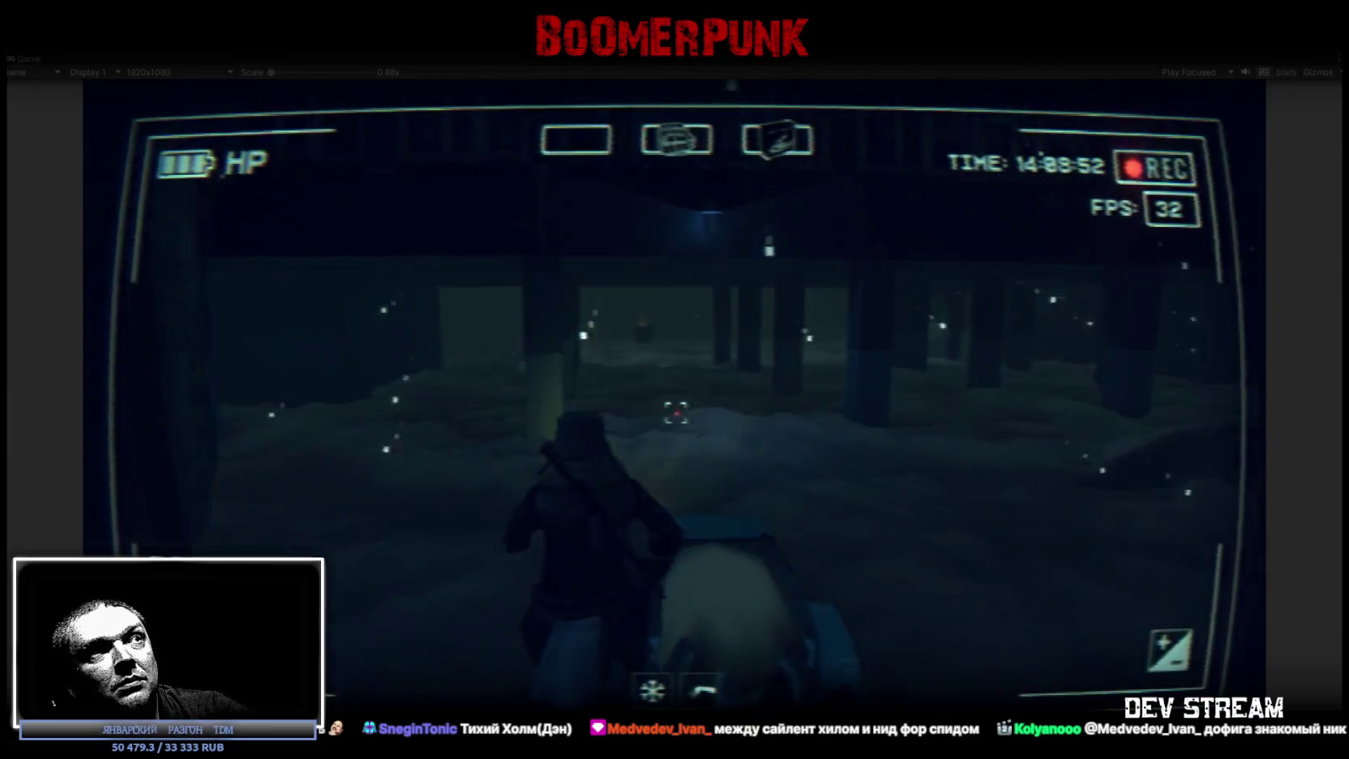
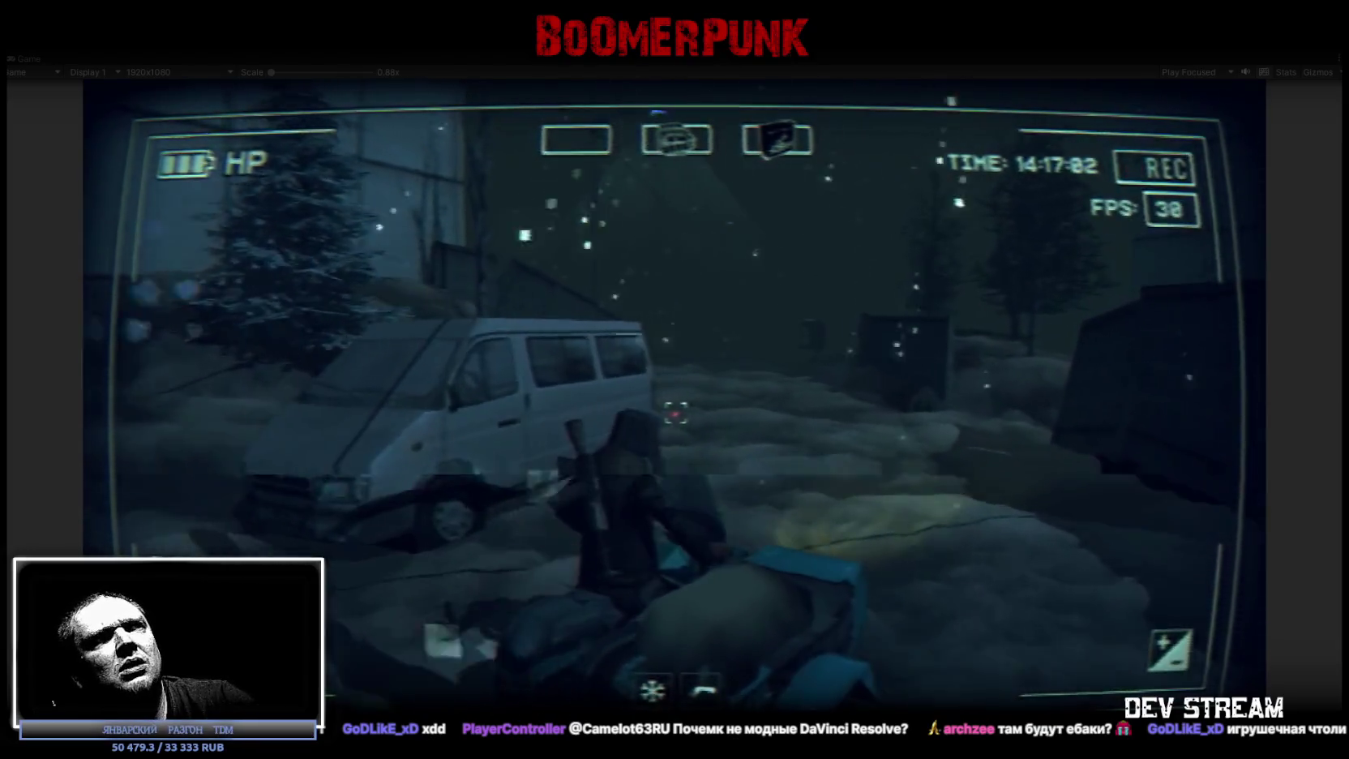
Drive the snowmobile forward past the van across the snowy yard toward the fenced road.
key("w")
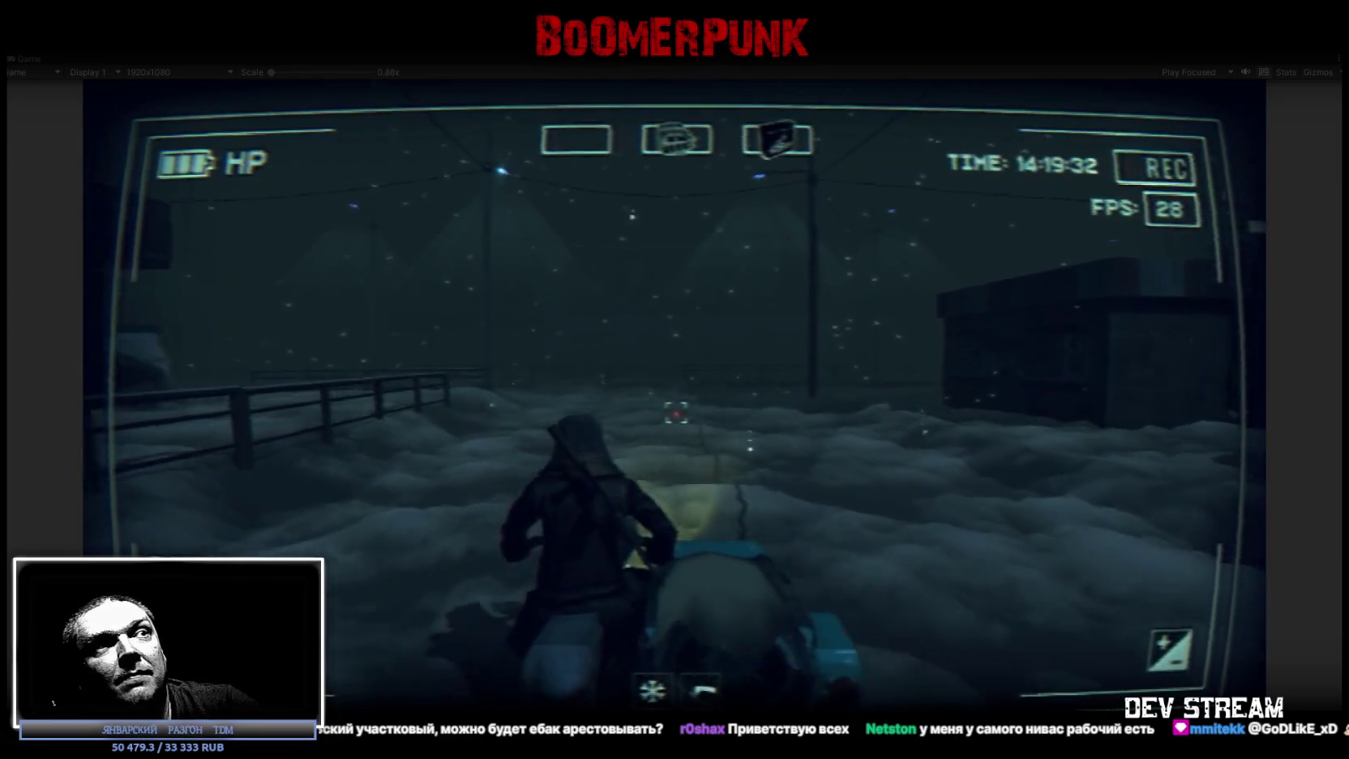
key("Tab")
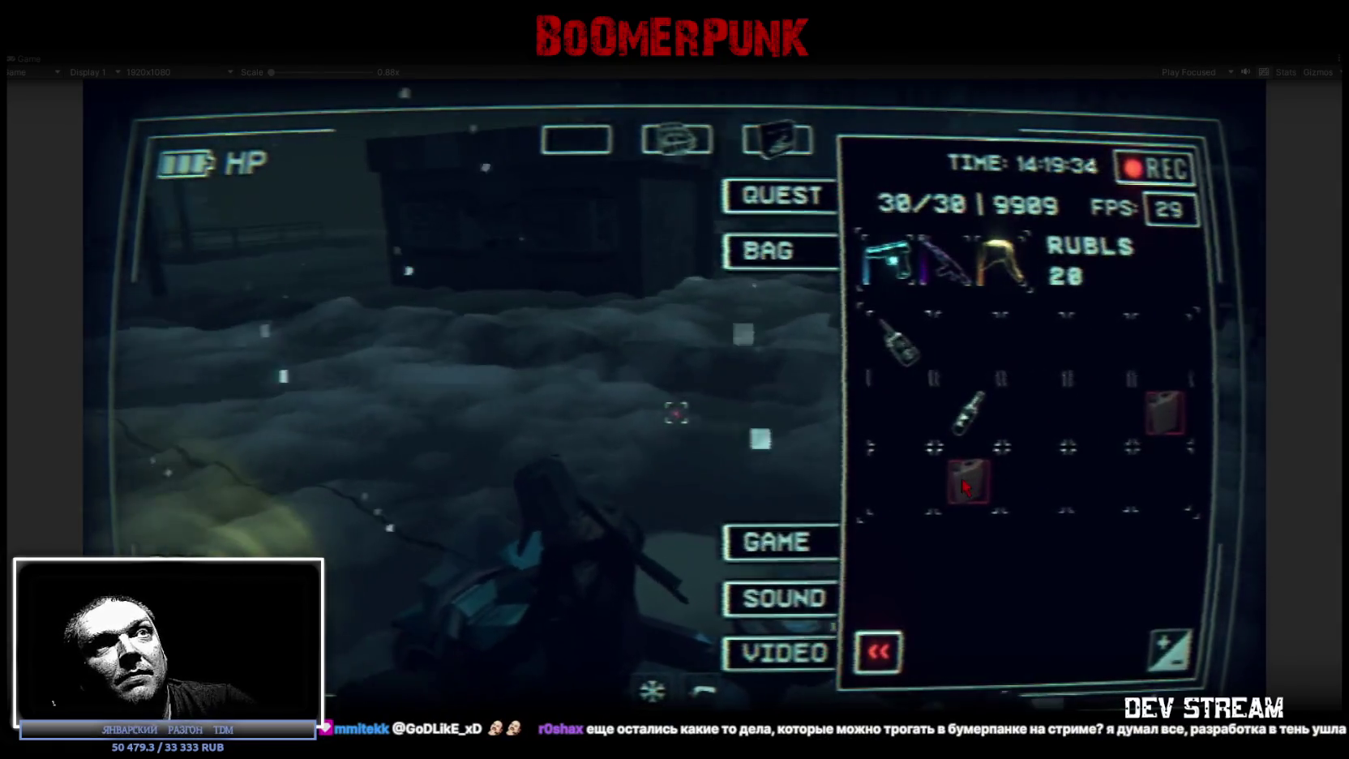
Close the BAG inventory panel and go into the dark building beside the open door.
key("Tab")
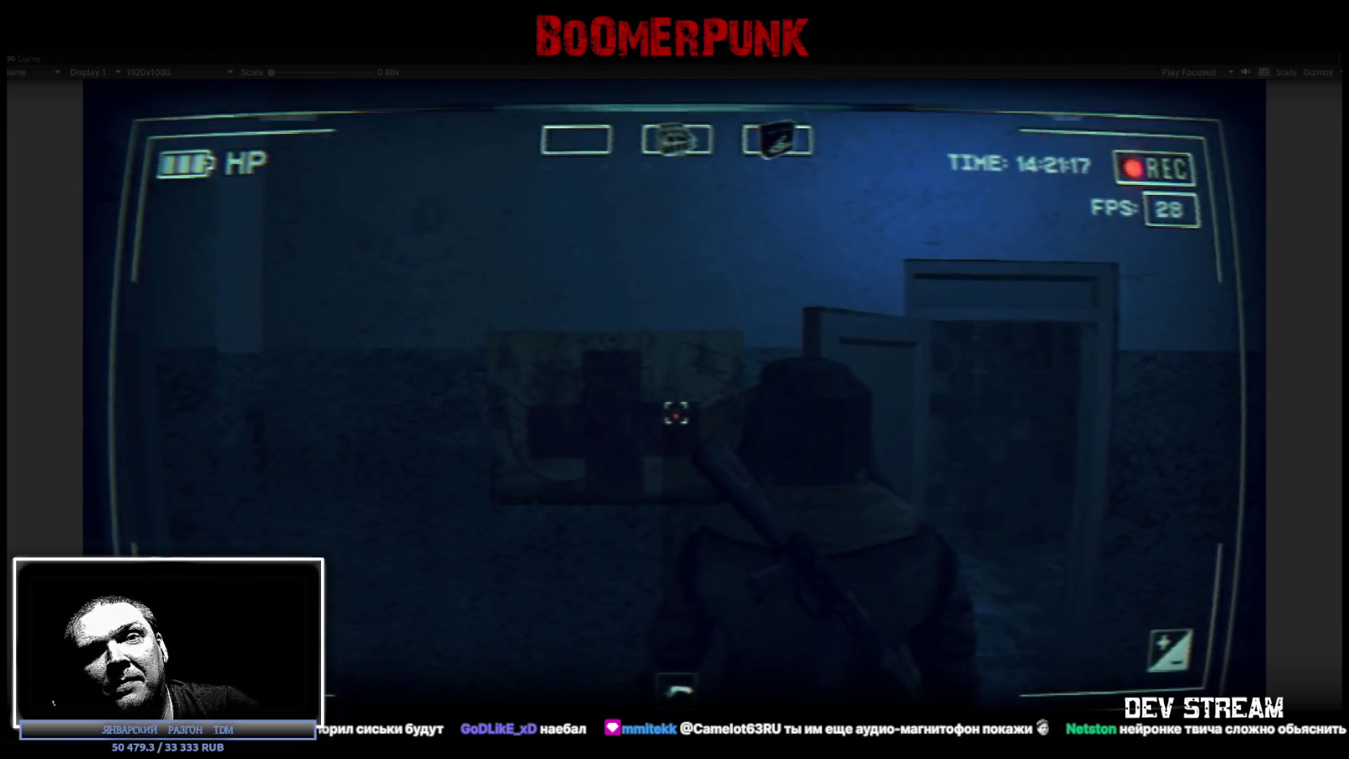
Walk out the doorway through the foggy yard to the snowmobile and open the camcorder menu.
key("w")
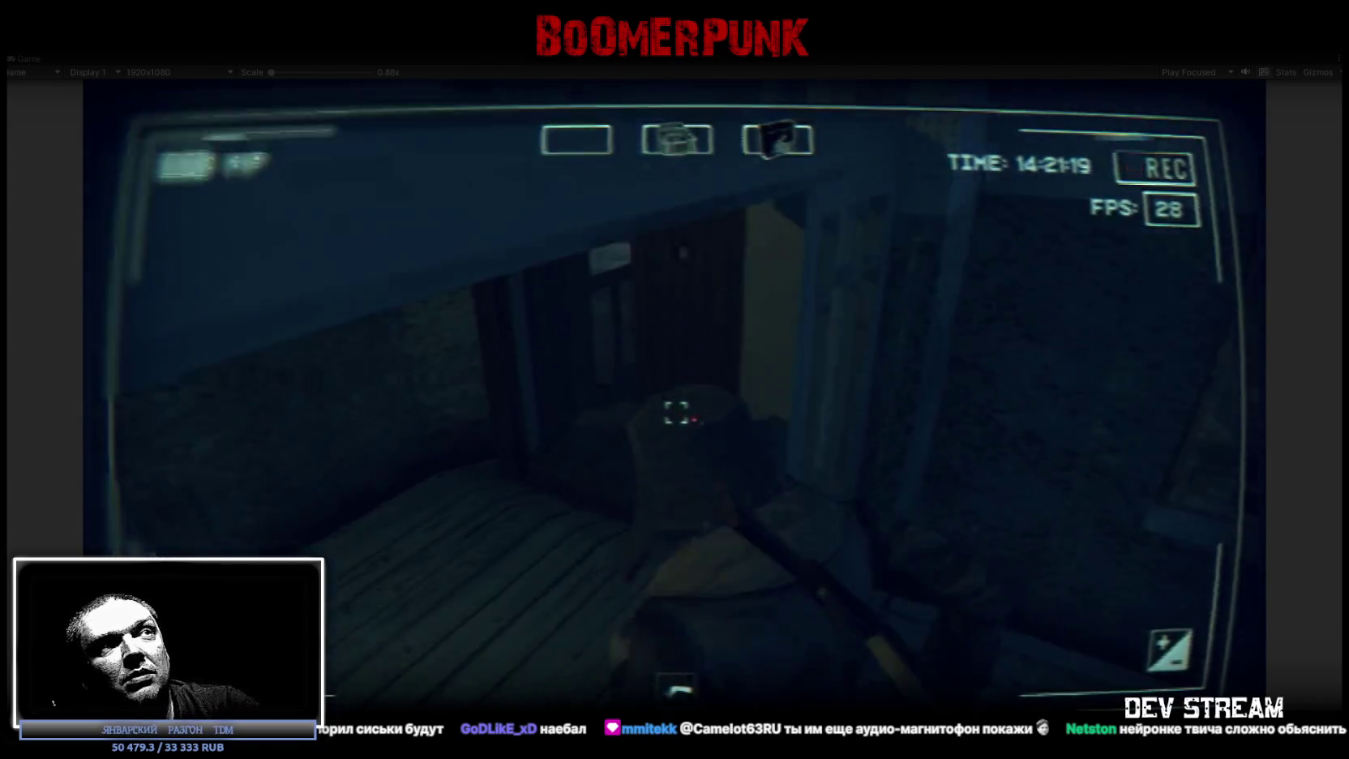
key("w")
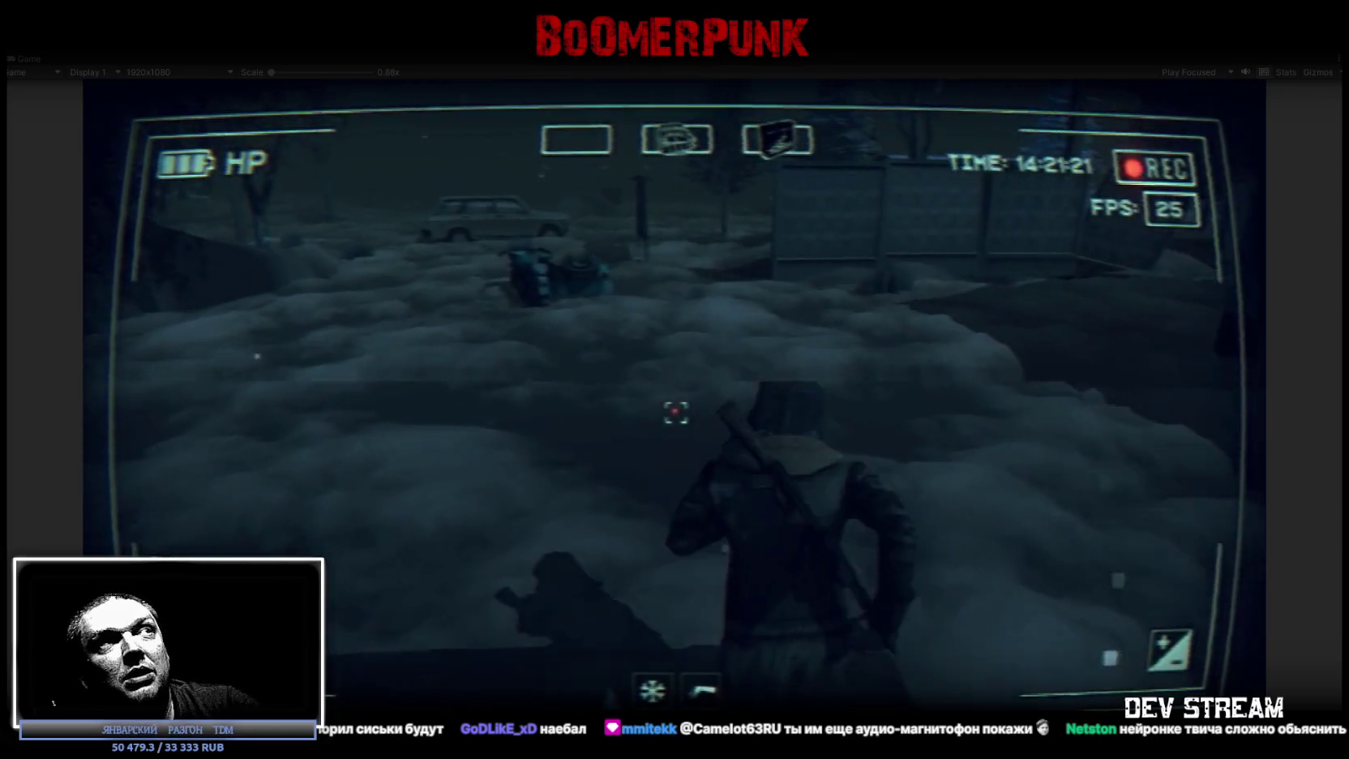
key("w")
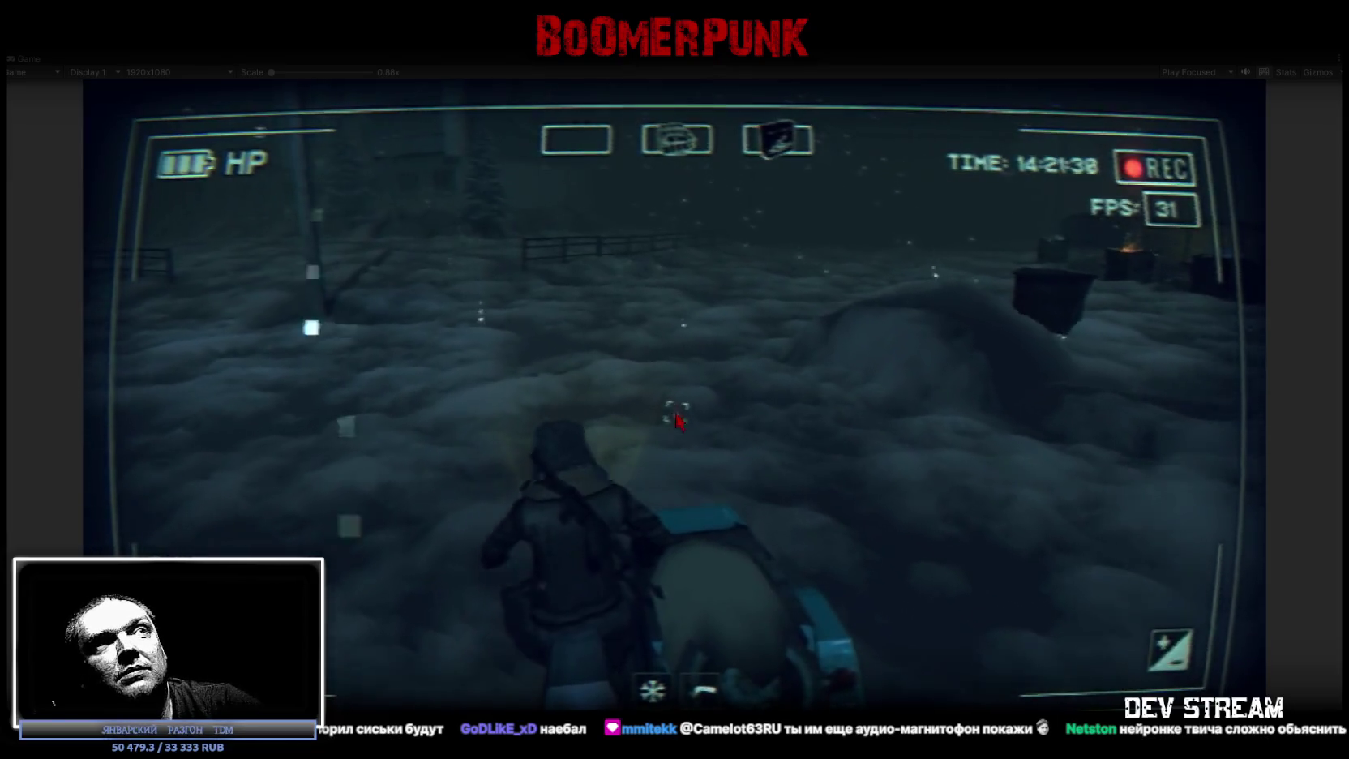
key("Tab")
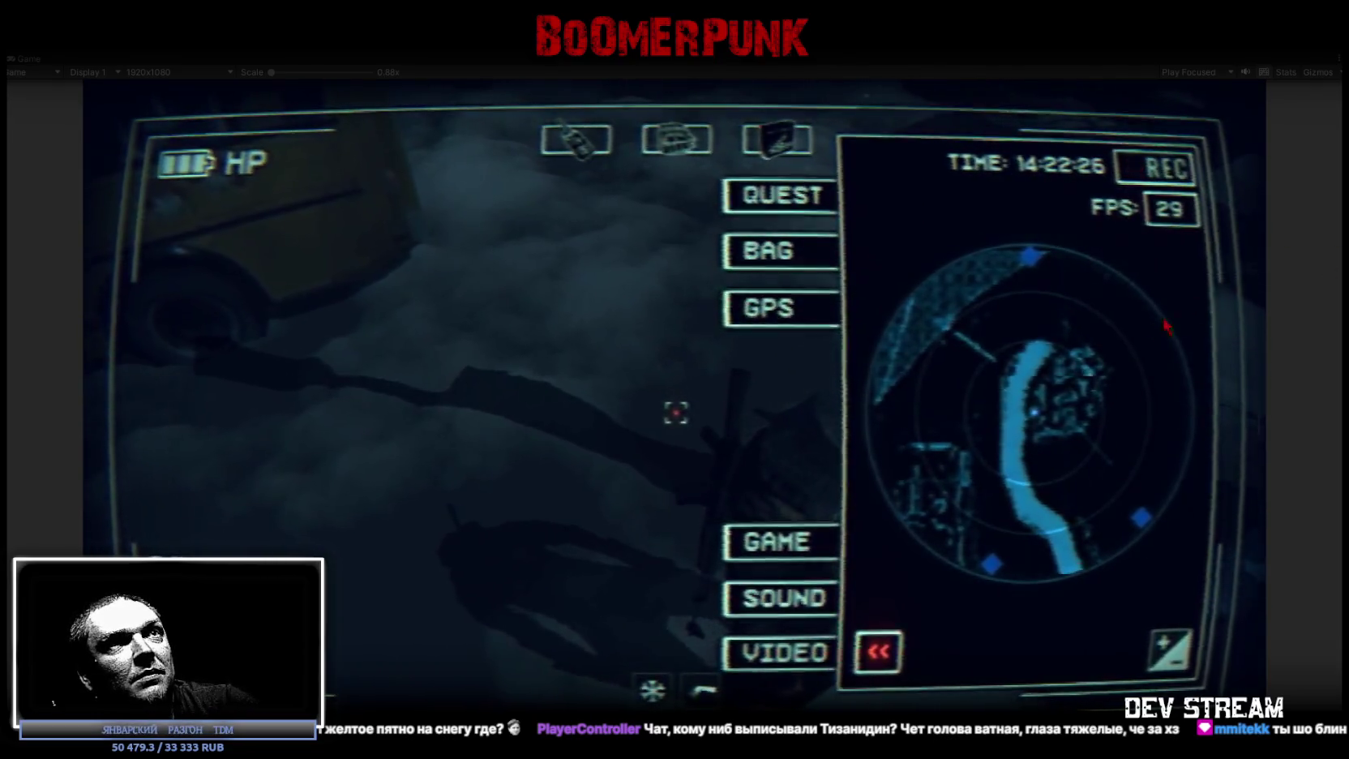
left_click(755, 340)
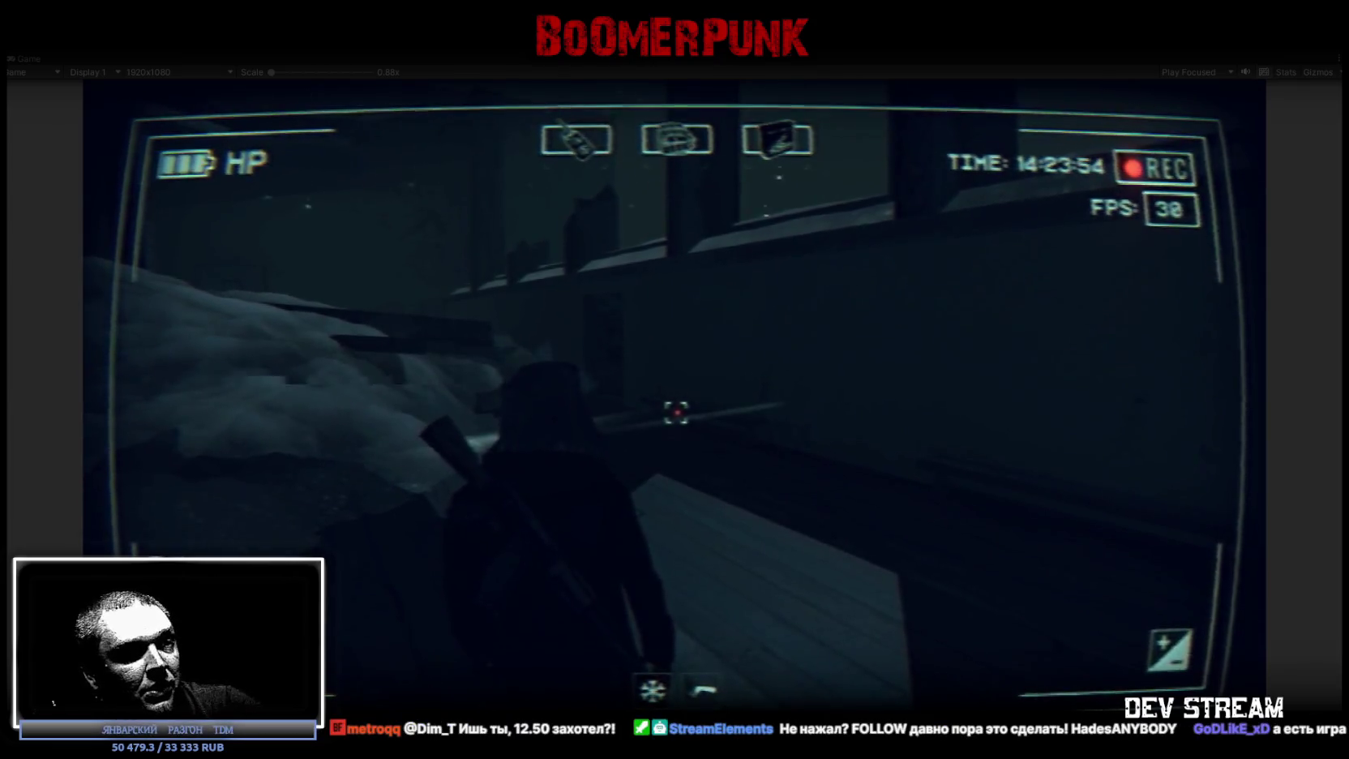
Raise the Master Sound slider in the in-game SOUND settings and resume playing.
key("Tab")
left_click(795, 604)
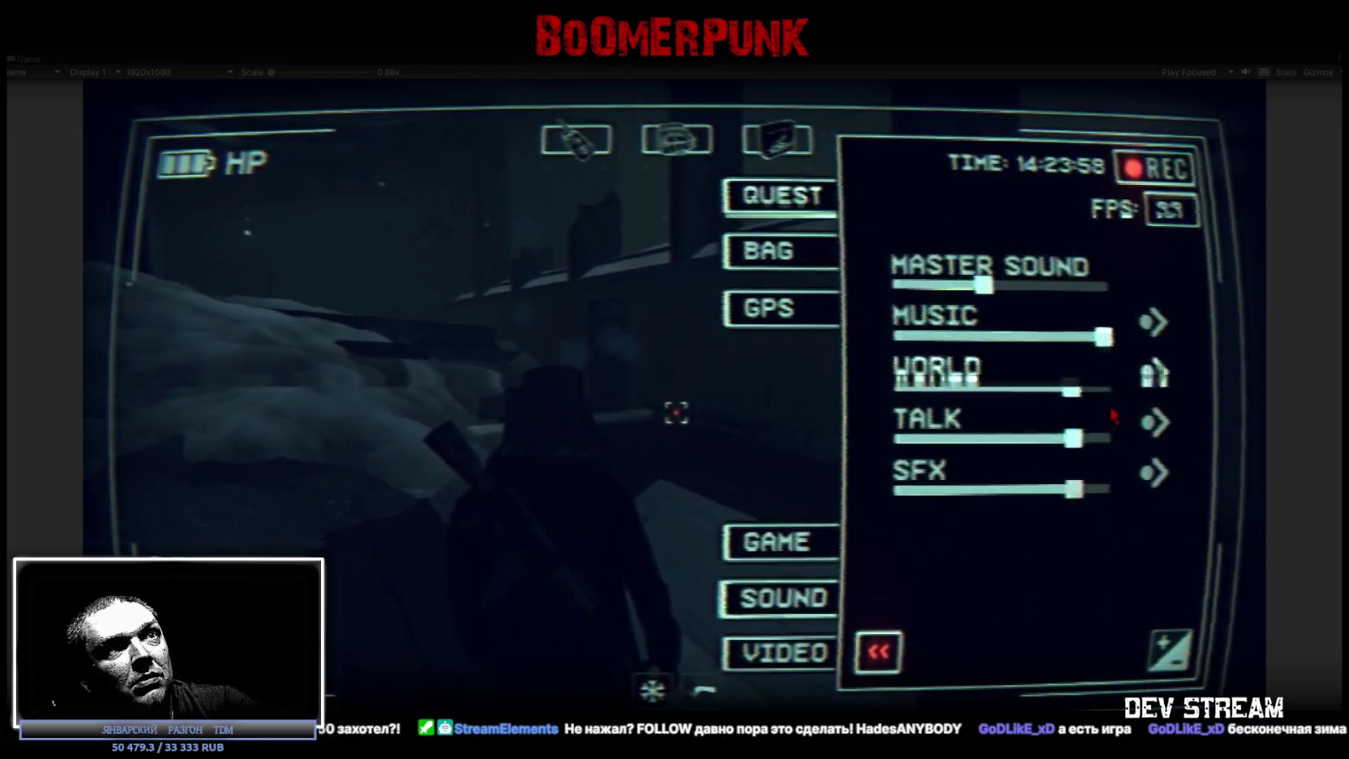
left_click_drag(988, 287, 1067, 288)
key("Tab")
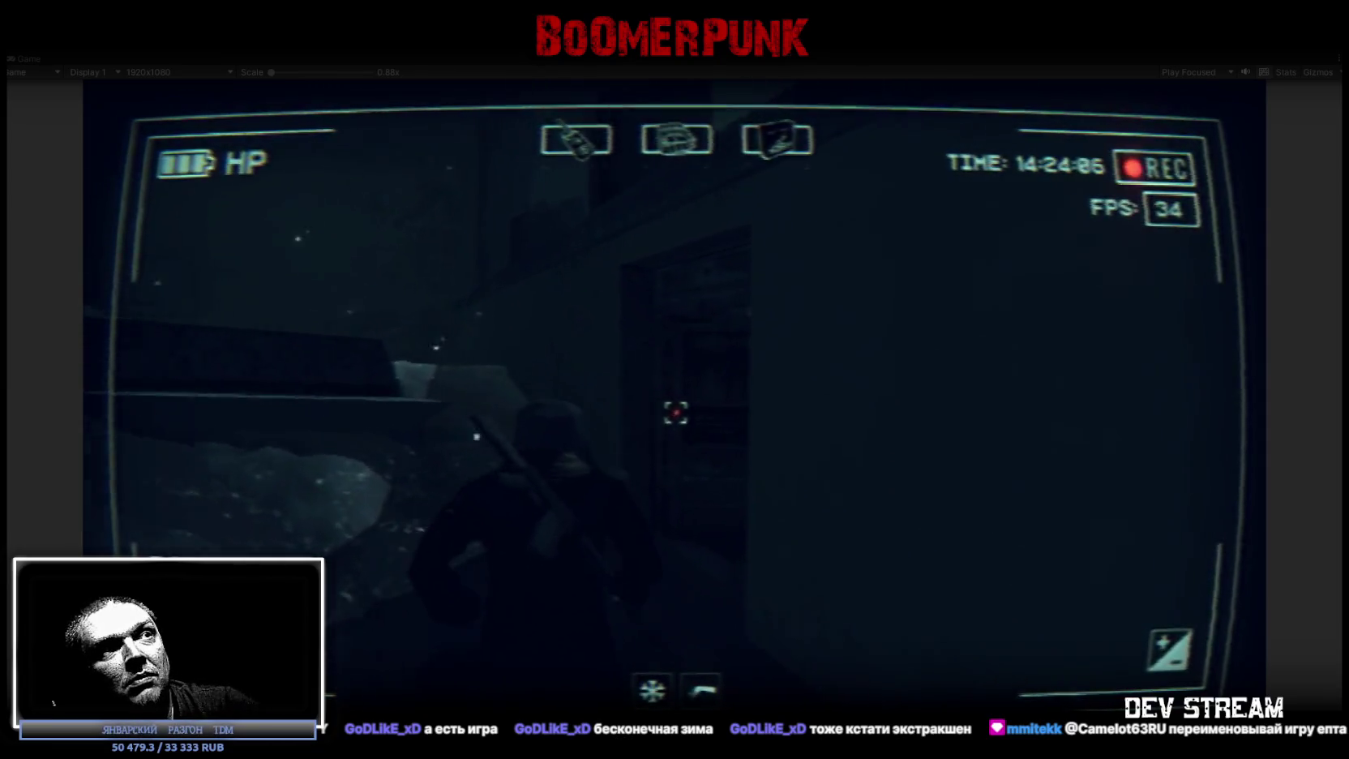
Walk outside across the snowy playground, bear left, and follow the fence toward the street.
key("w")
key("w")
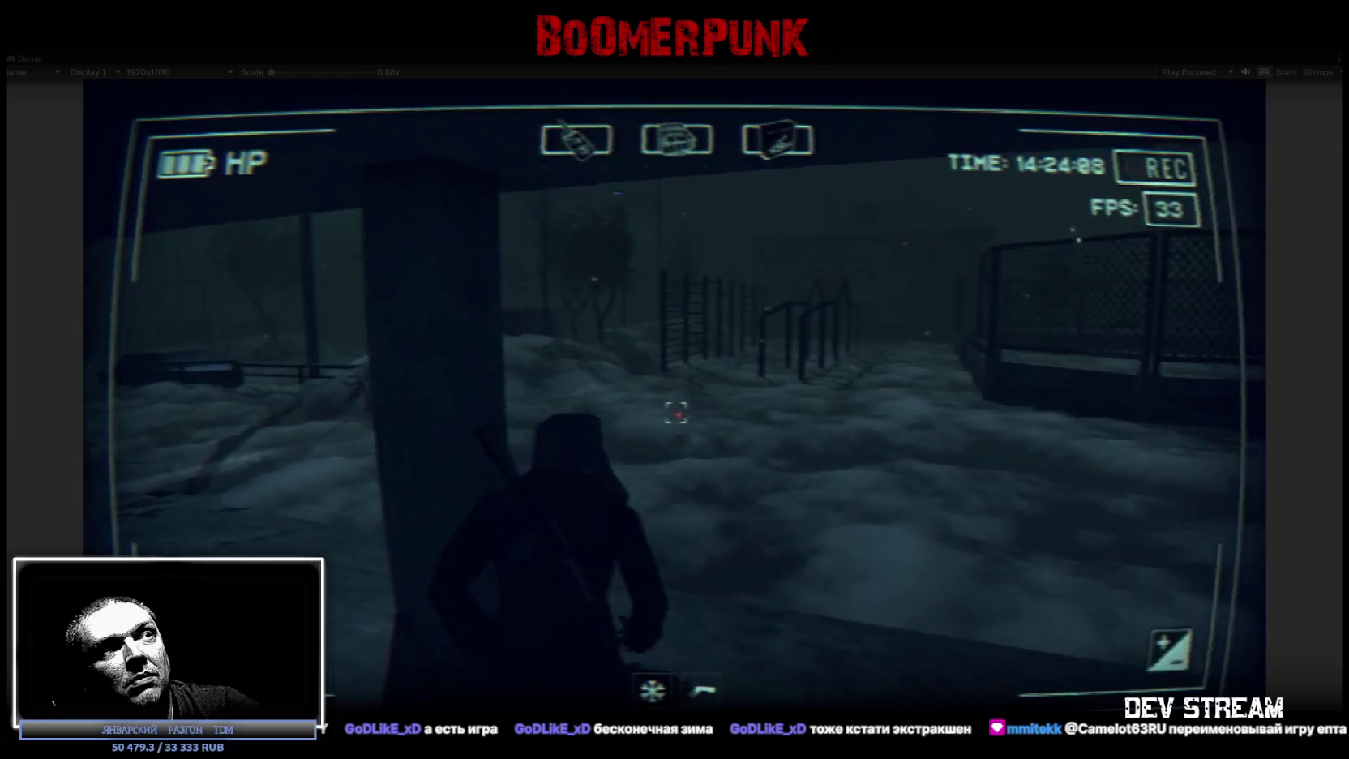
key("w")
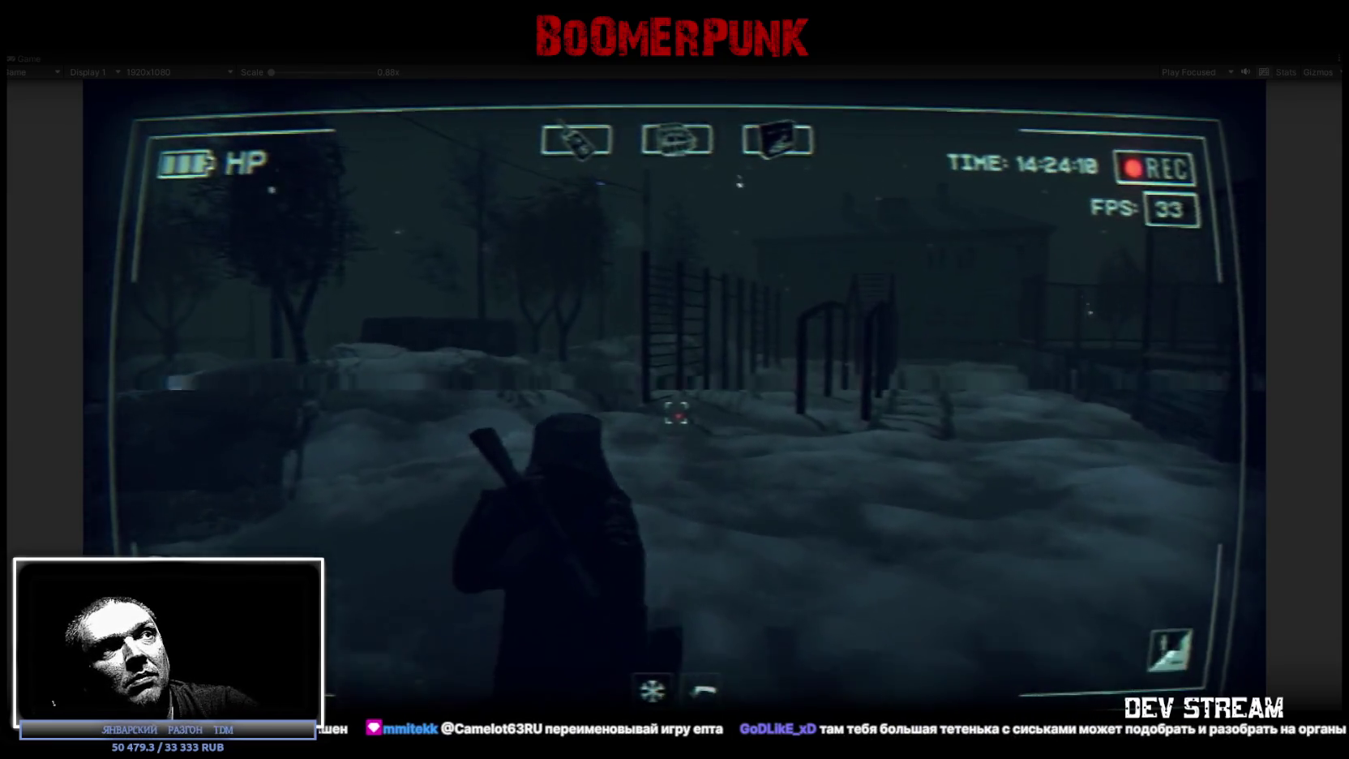
key("w")
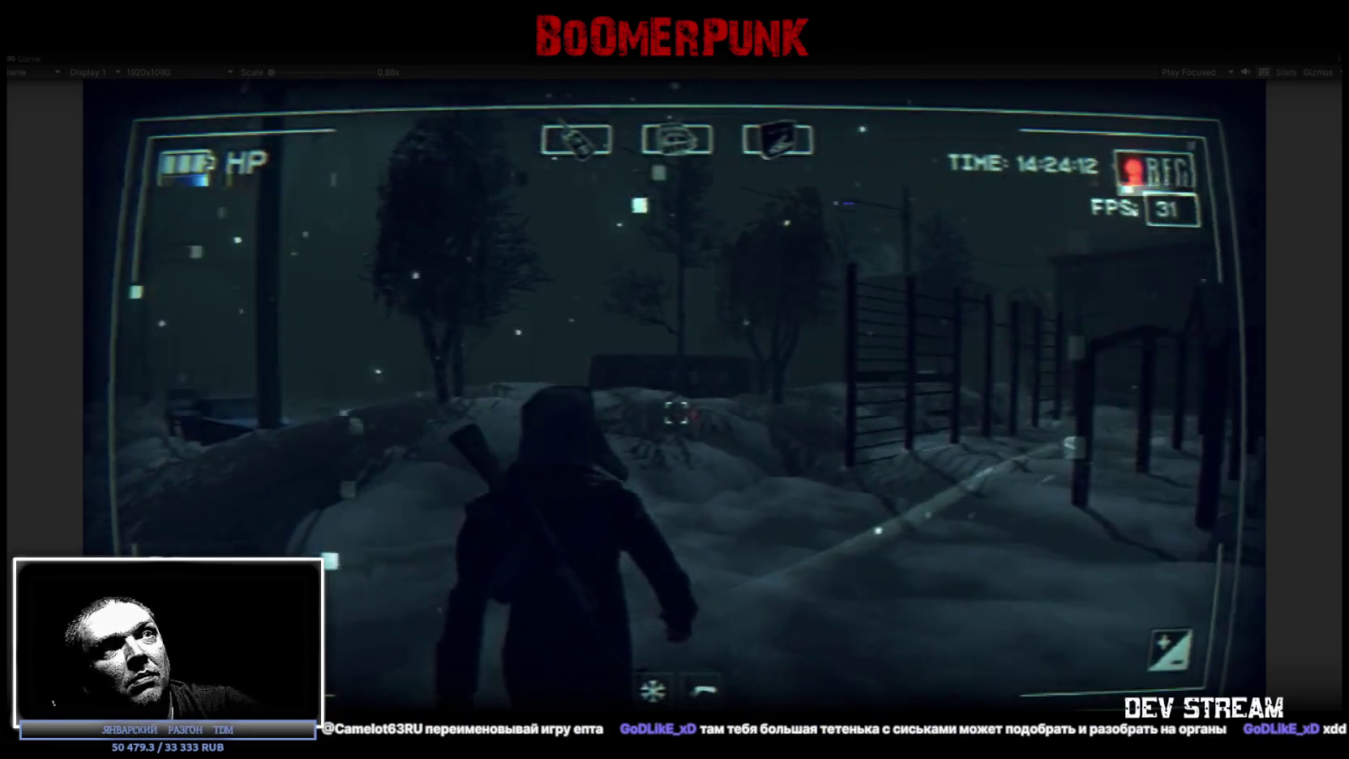
key("w")
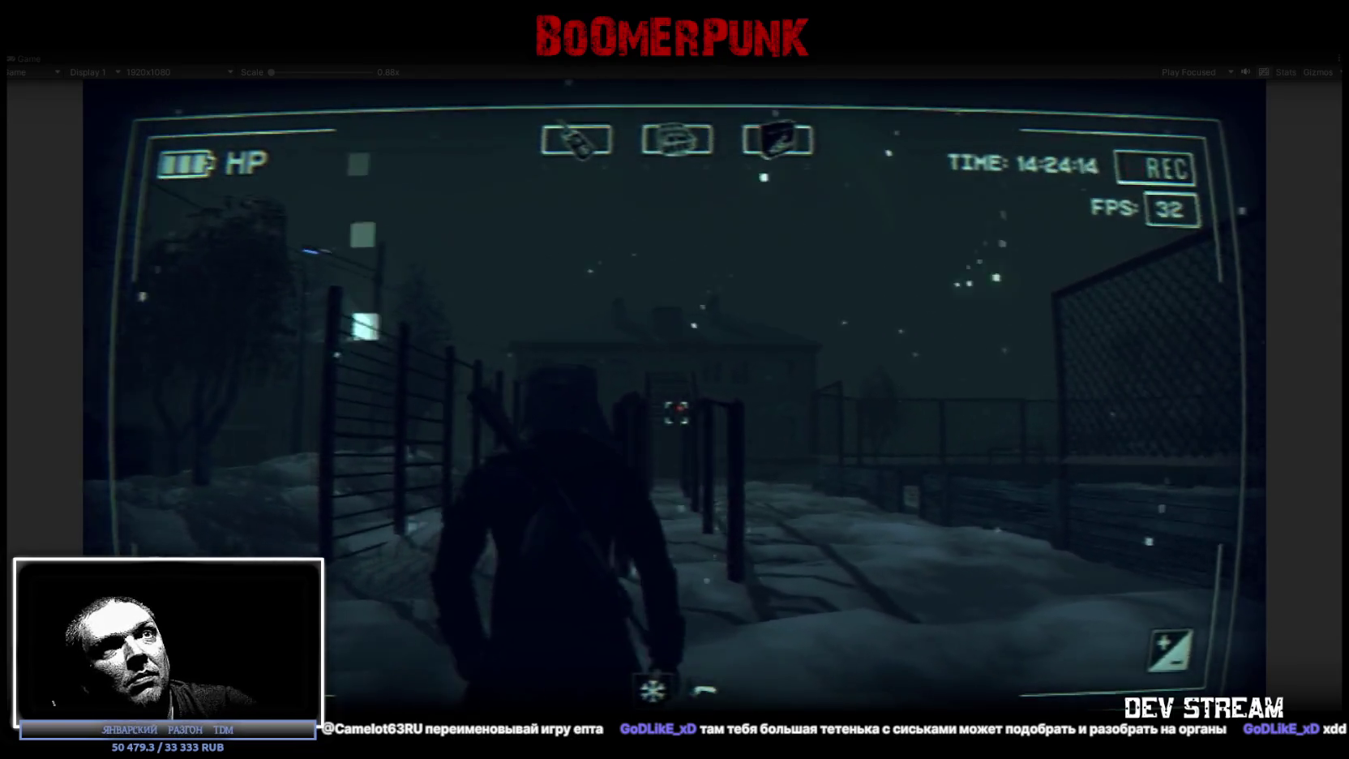
key("w")
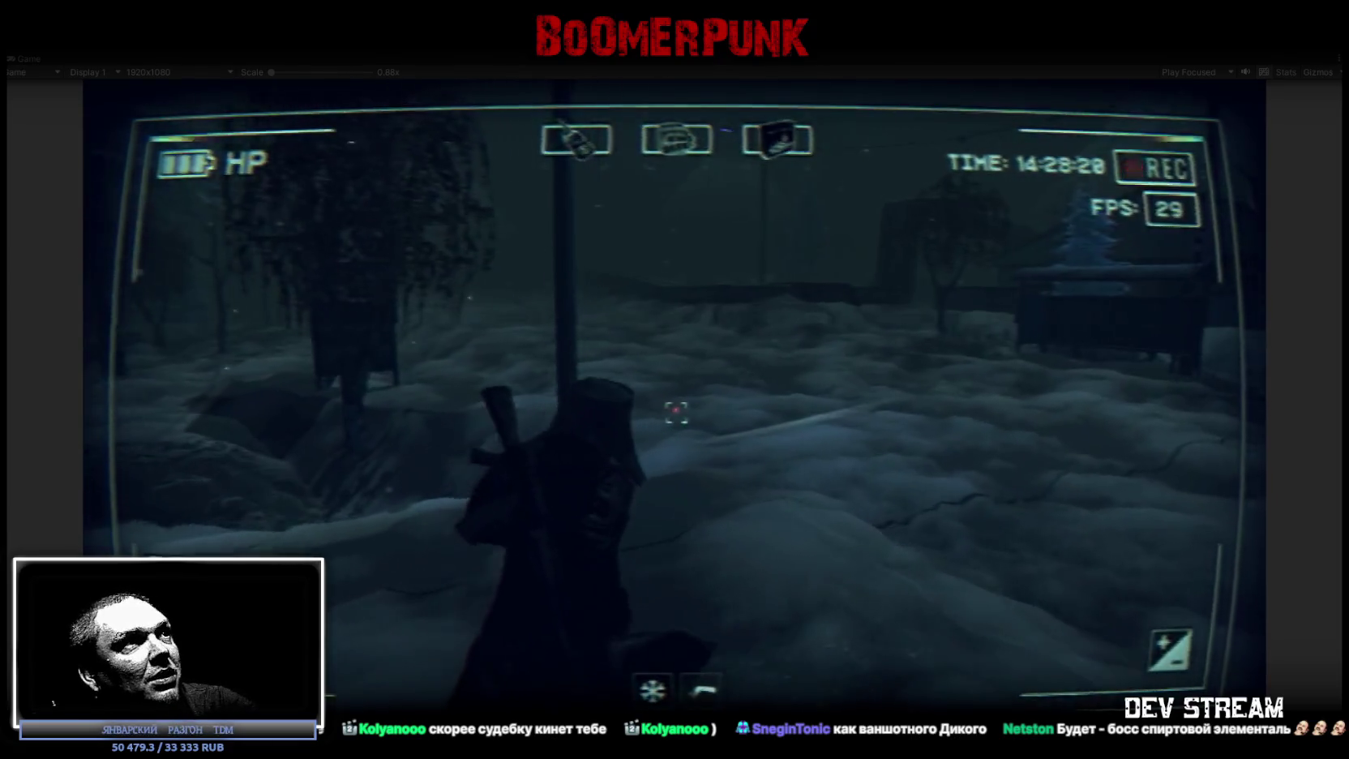
Walk past the village bus stop, then stop Play mode to return to the Build0Tutor scene.
key("w")
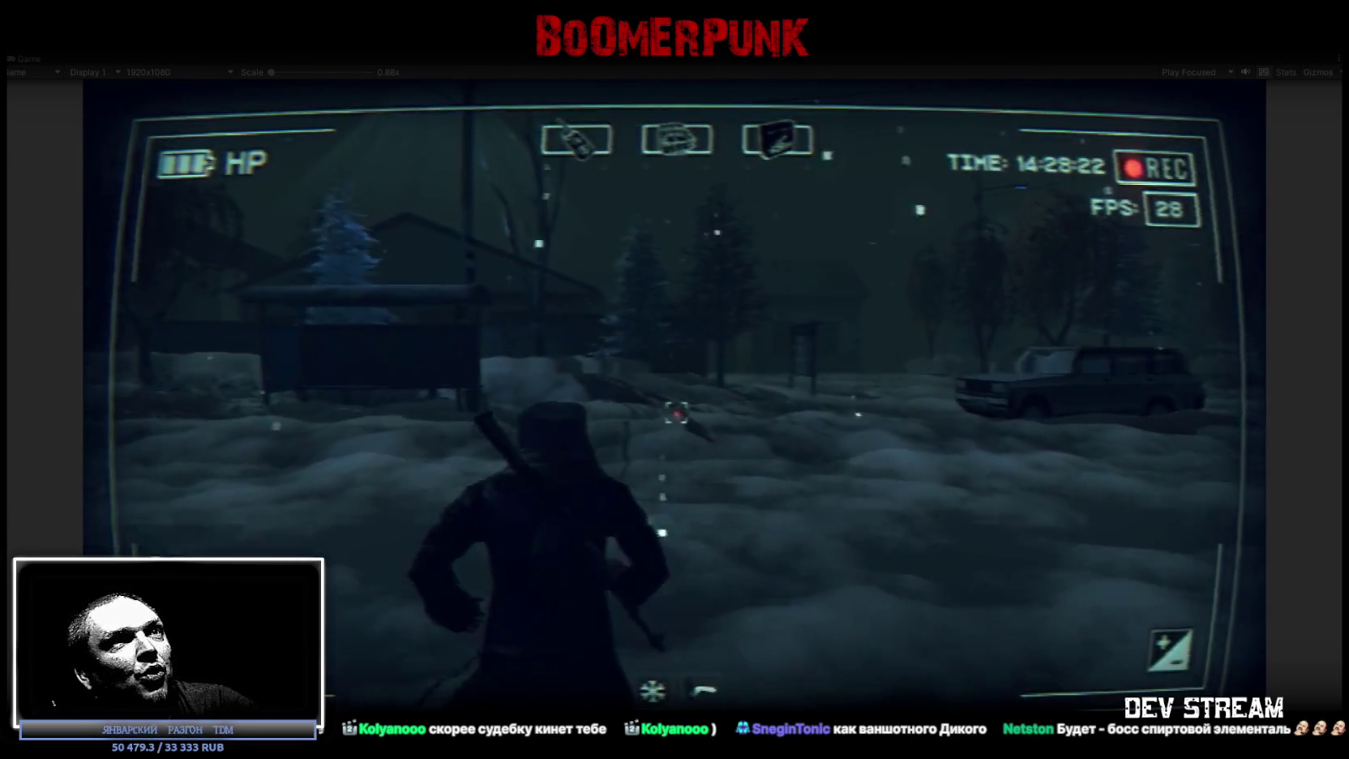
key("w")
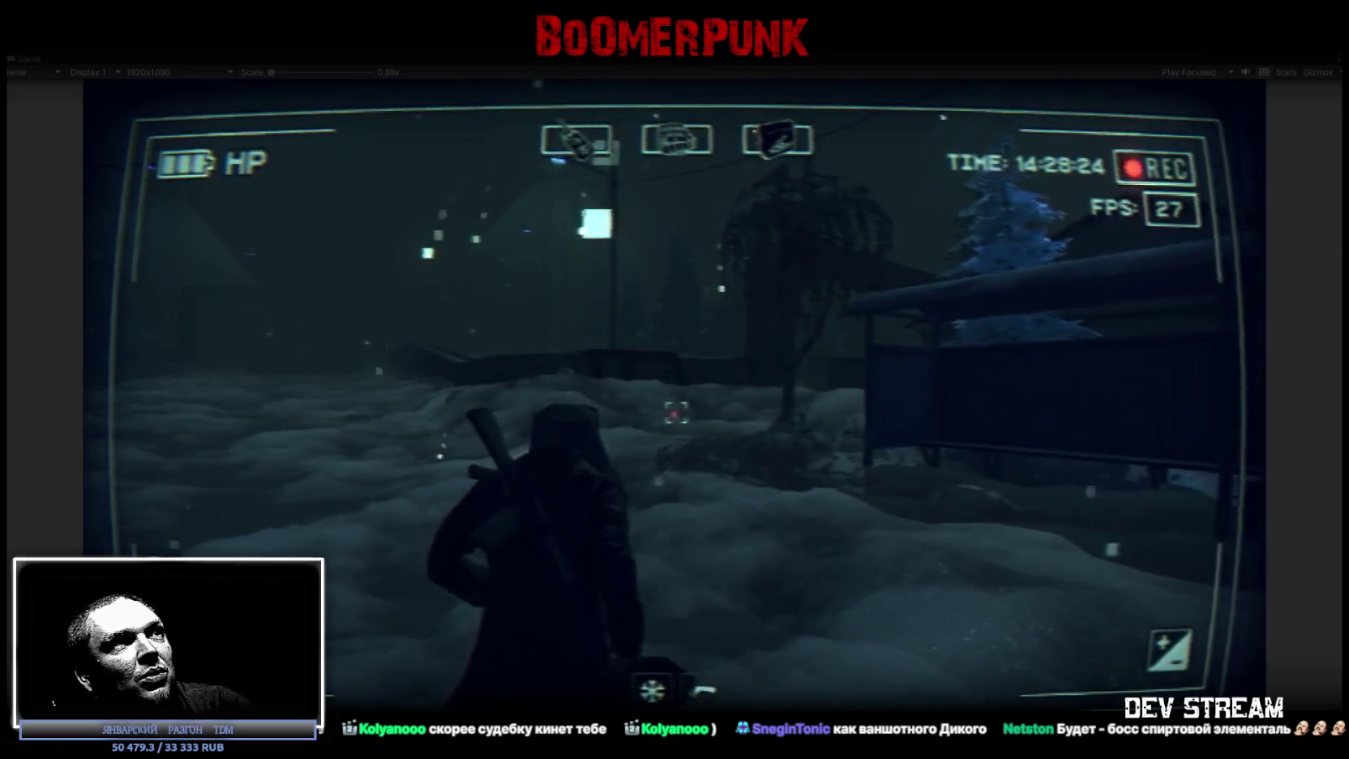
key("w")
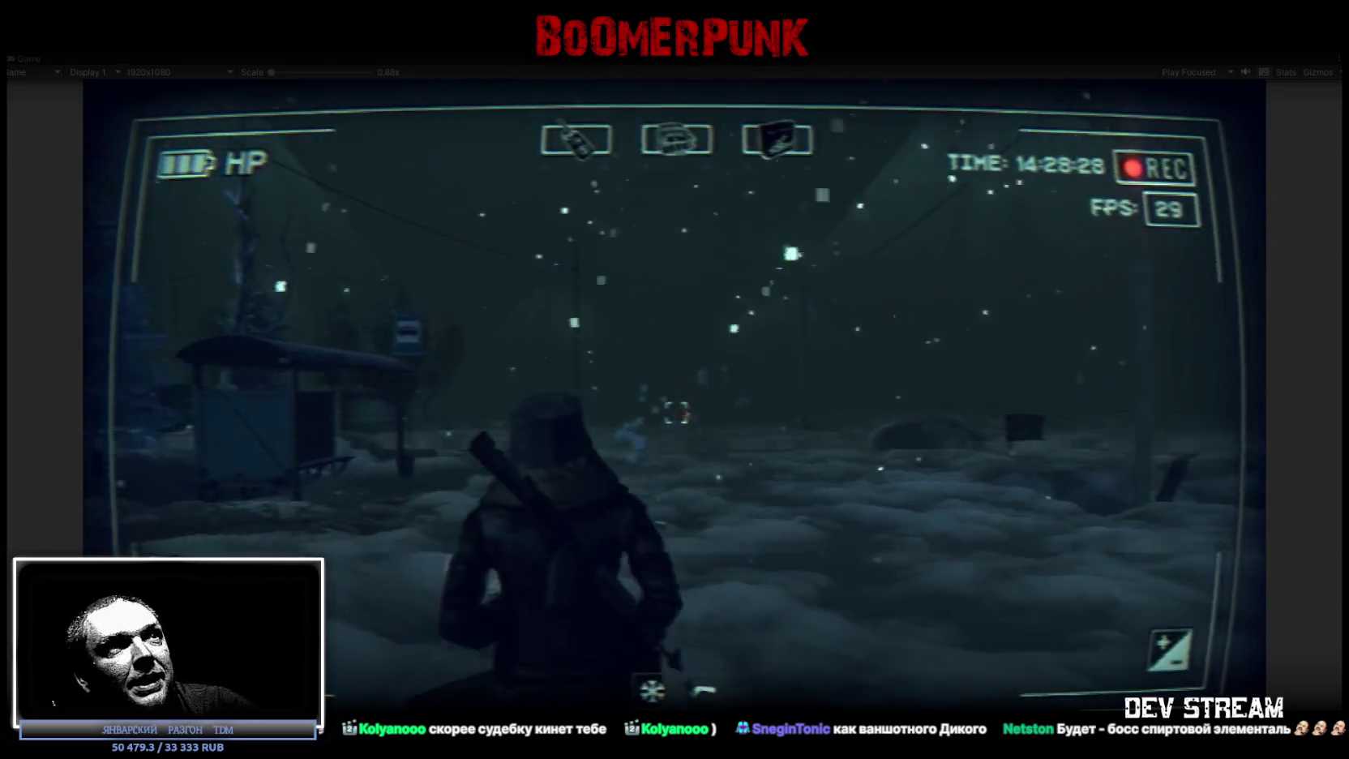
key("Escape")
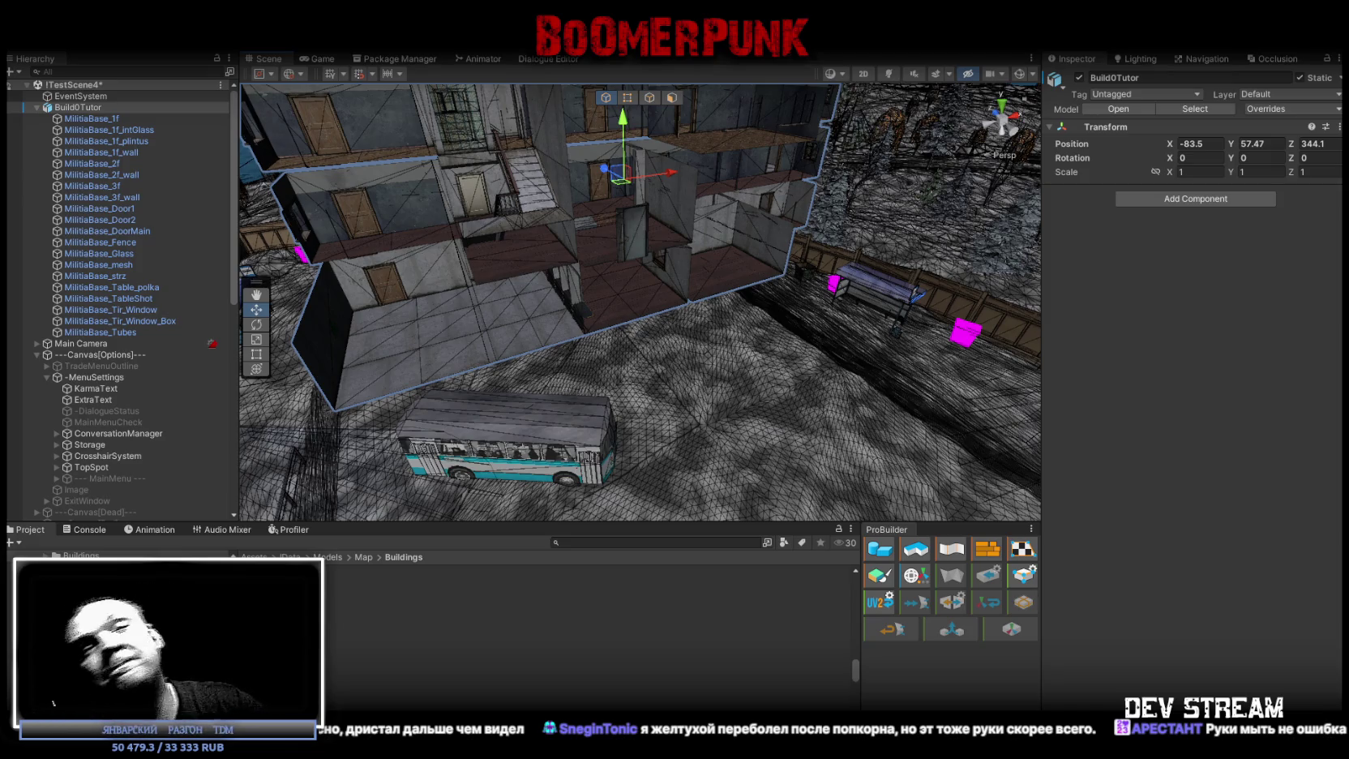
Orbit and zoom in on the Build0Tutor militia base, then switch to the Camshooters window.
mouse_move(562, 216)
left_mouse_down()
mouse_move(665, 217)
mouse_move(650, 222)
left_mouse_up()
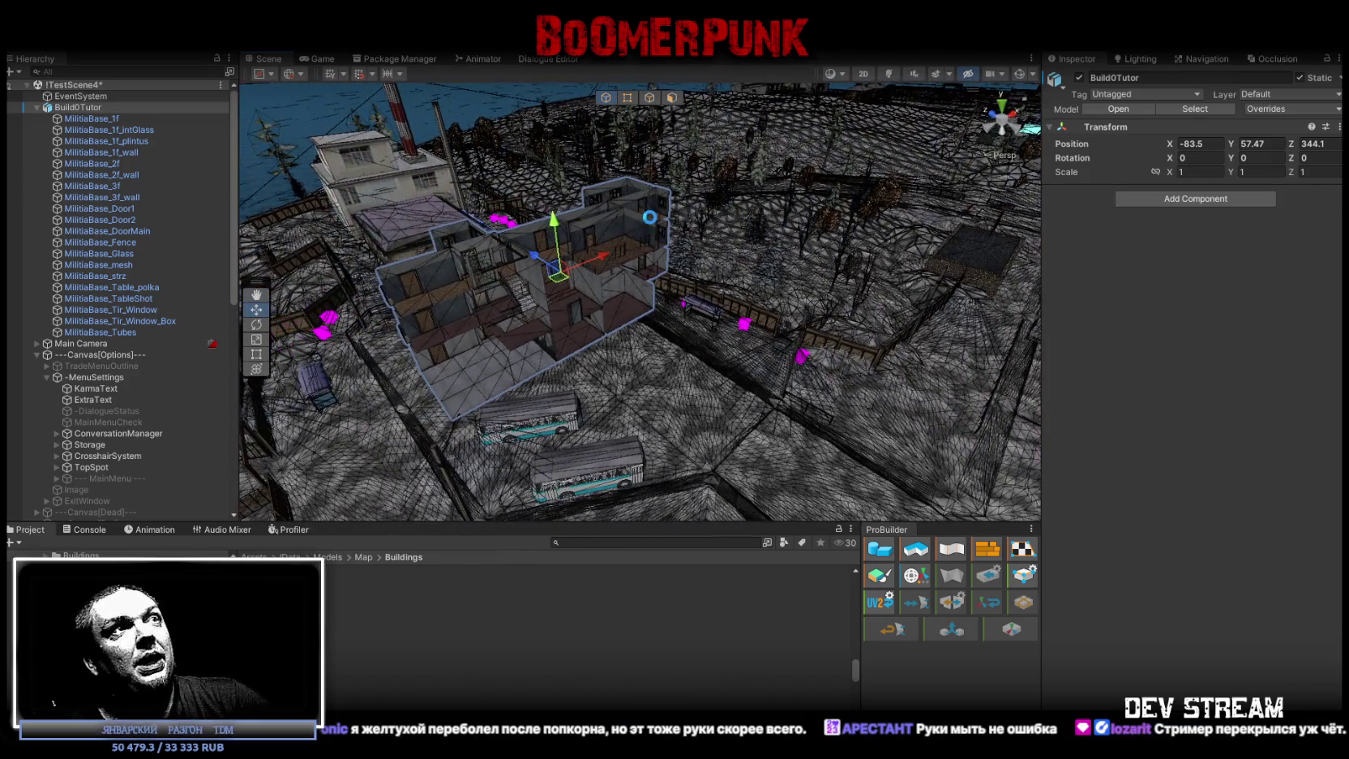
mouse_move(602, 206)
left_mouse_down()
mouse_move(691, 217)
mouse_move(593, 210)
mouse_move(653, 220)
mouse_move(685, 244)
left_mouse_up()
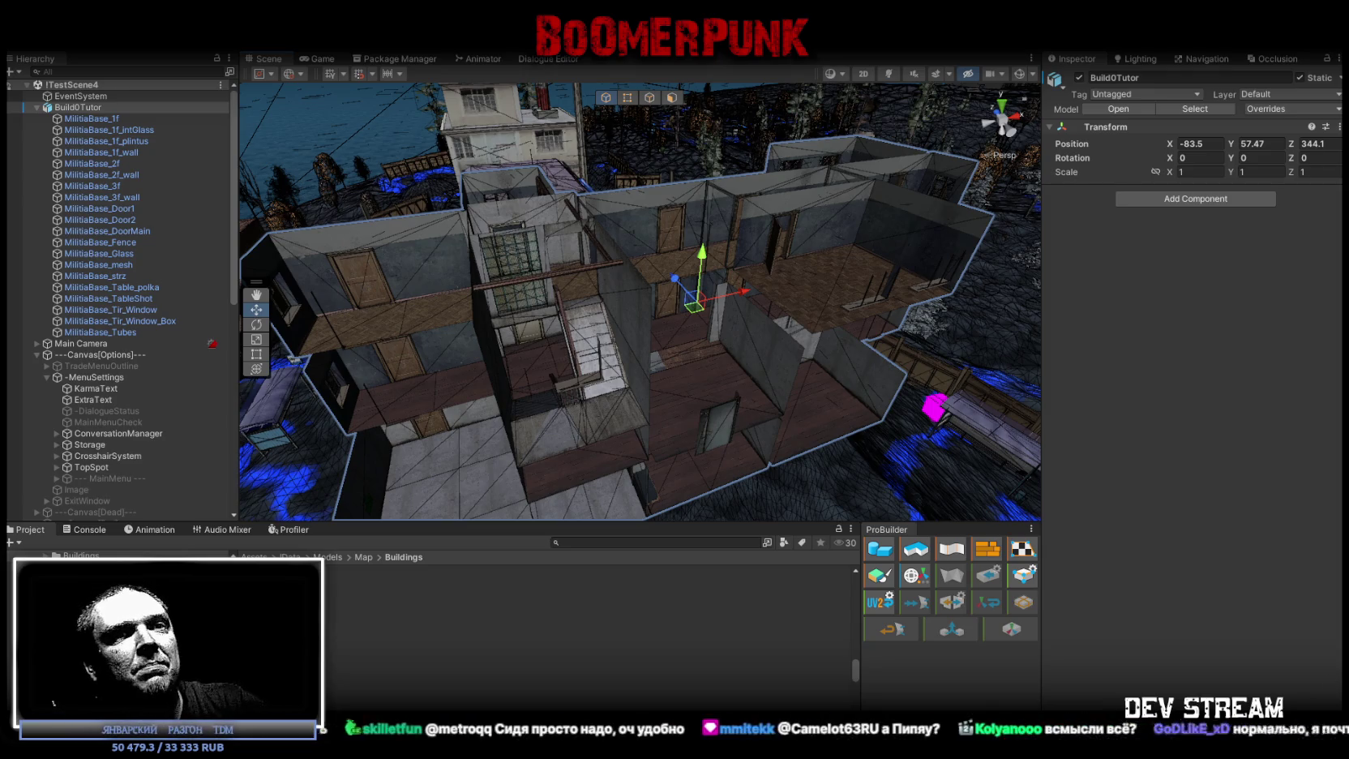
key("alt+Tab")
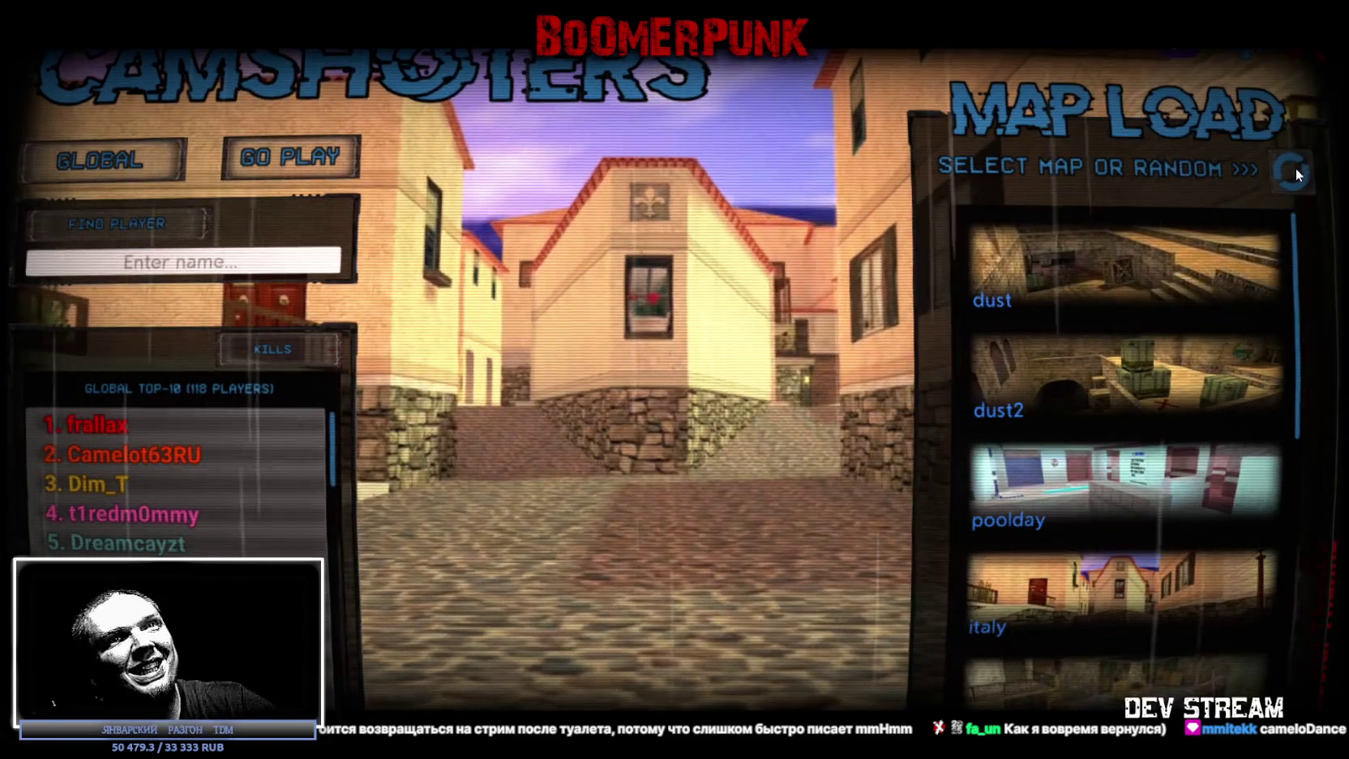
Start a Camshooters match using the random-map option on the Map Load panel.
left_click(1290, 170)
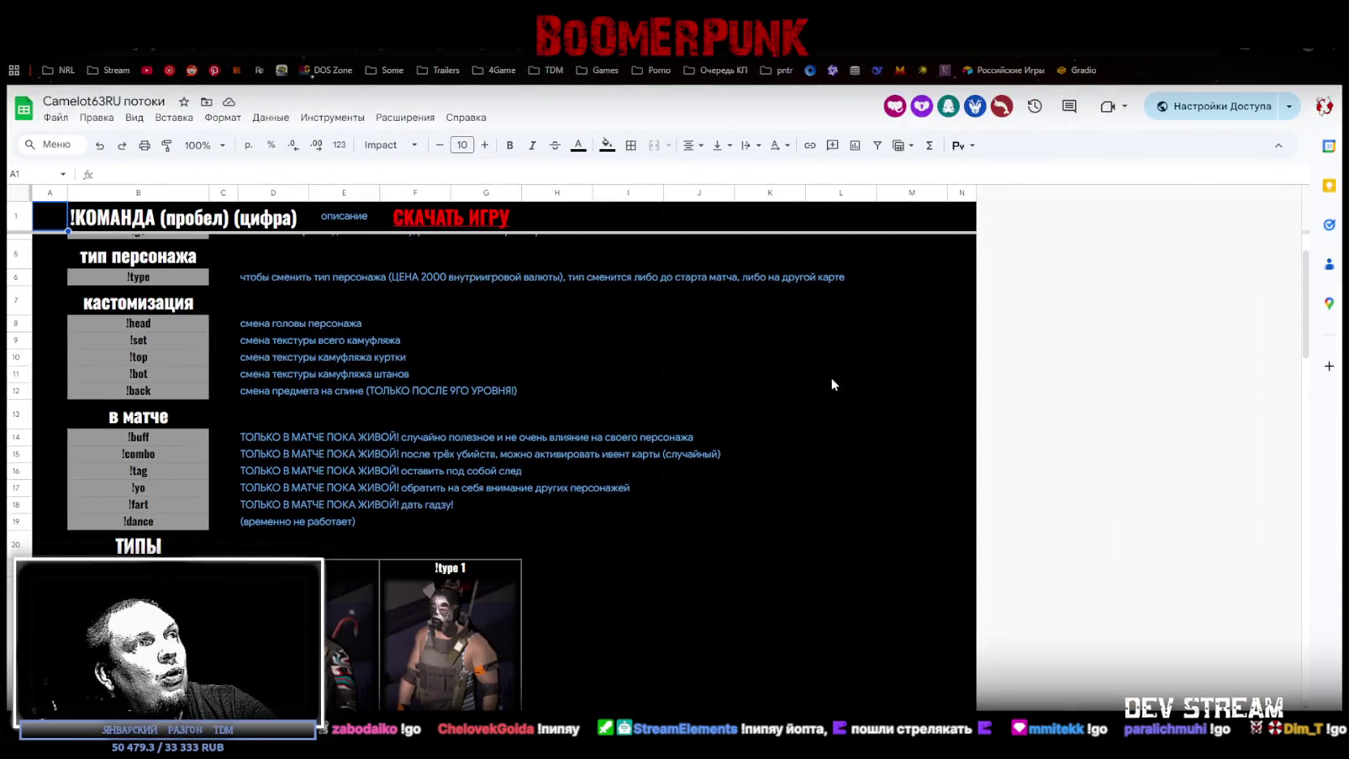
Look at the !type 0 and !type 1 character pictures in the CamShooters sheet.
scroll(798, 445, "down", 10)
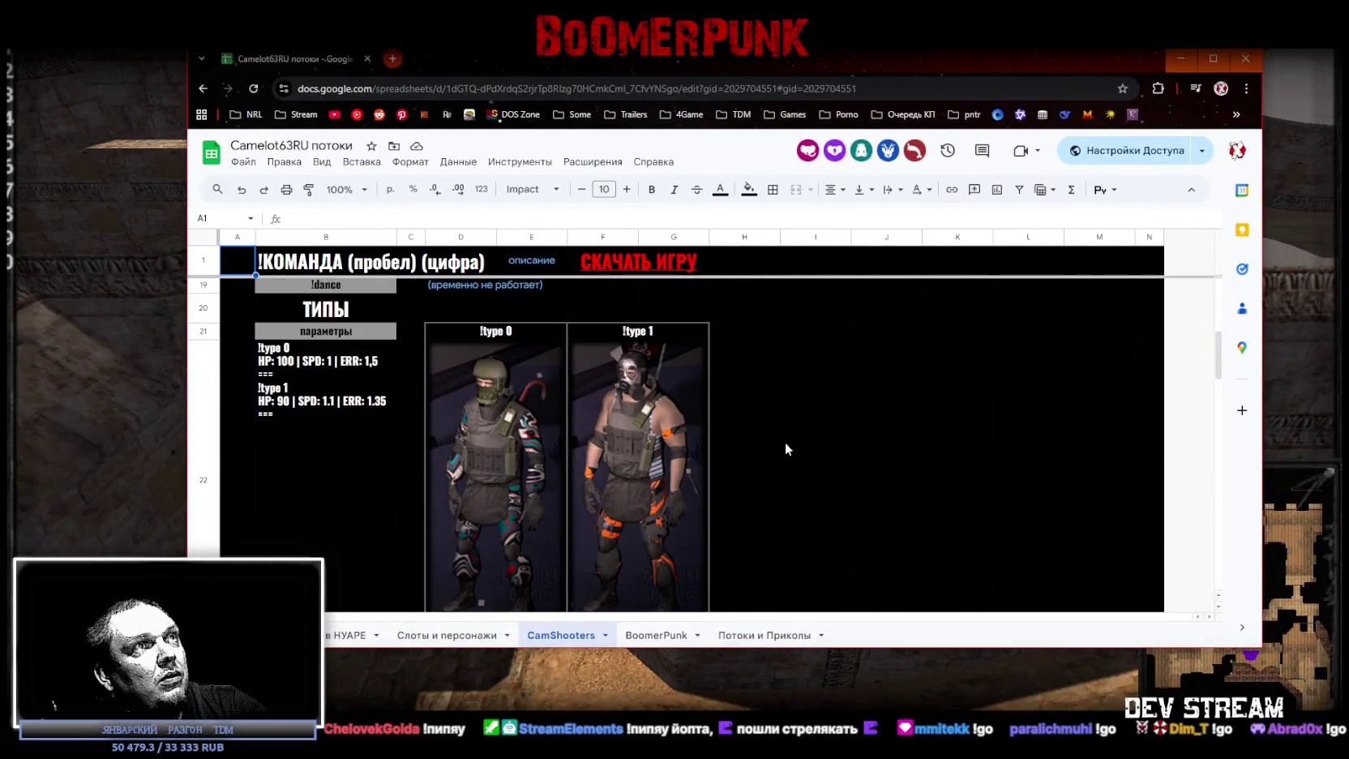
left_click(517, 388)
key("Right")
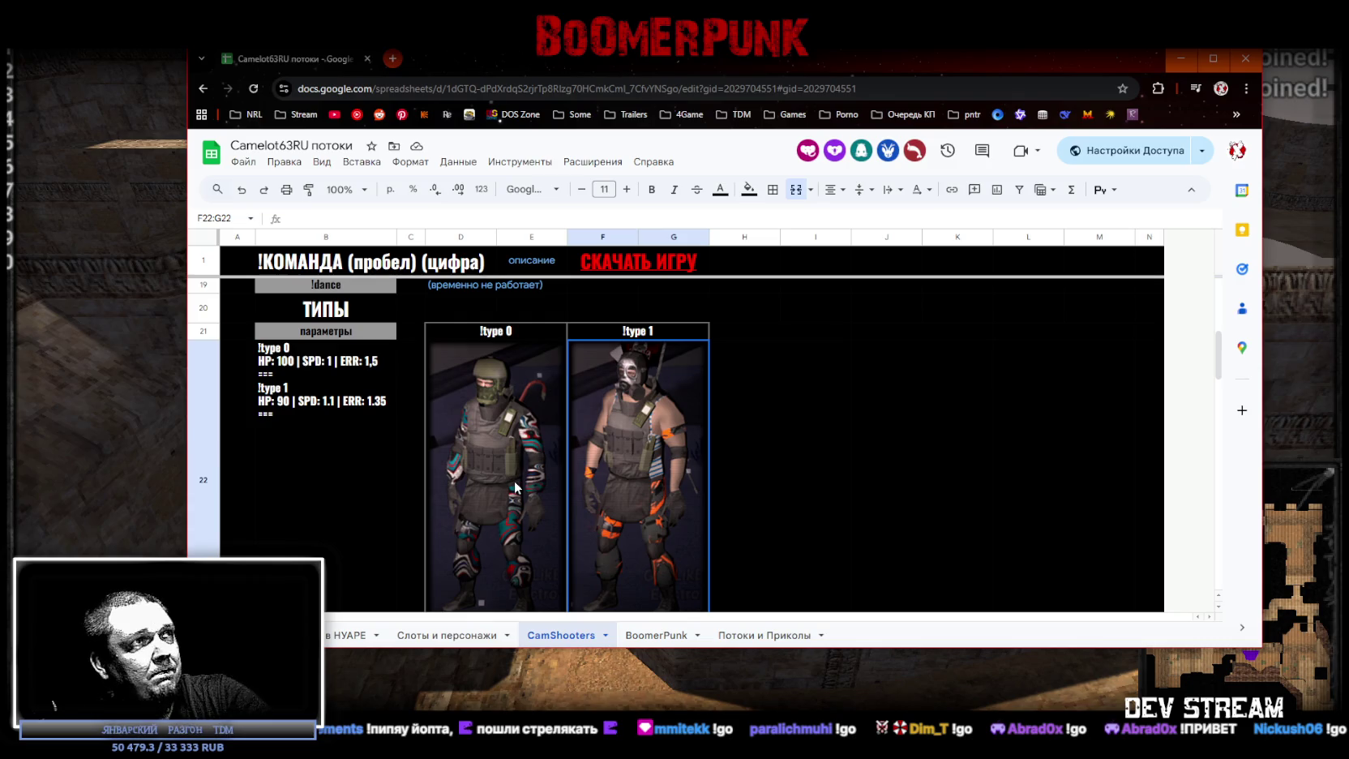
Scroll down through the heads, camouflage and !back items, then return to the game.
scroll(601, 460, "down", 5)
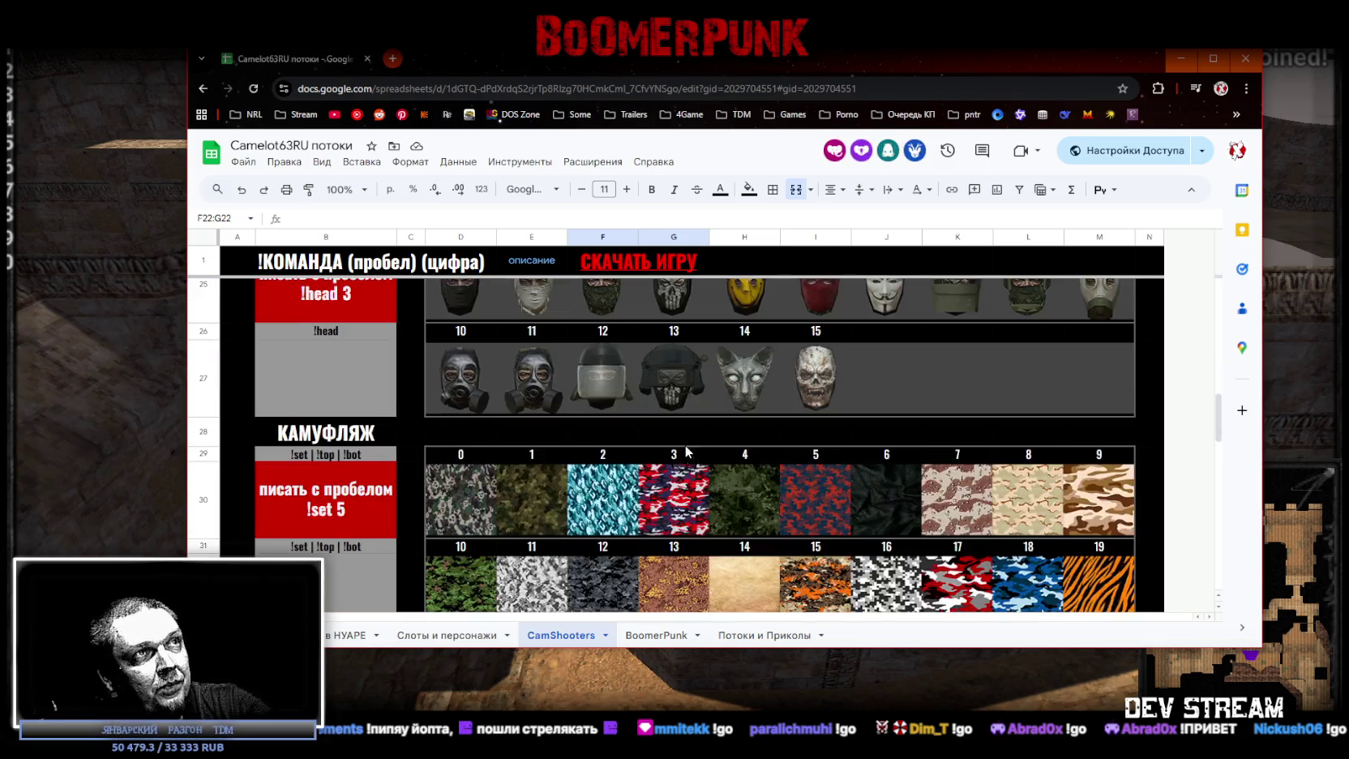
scroll(665, 409, "up", 2)
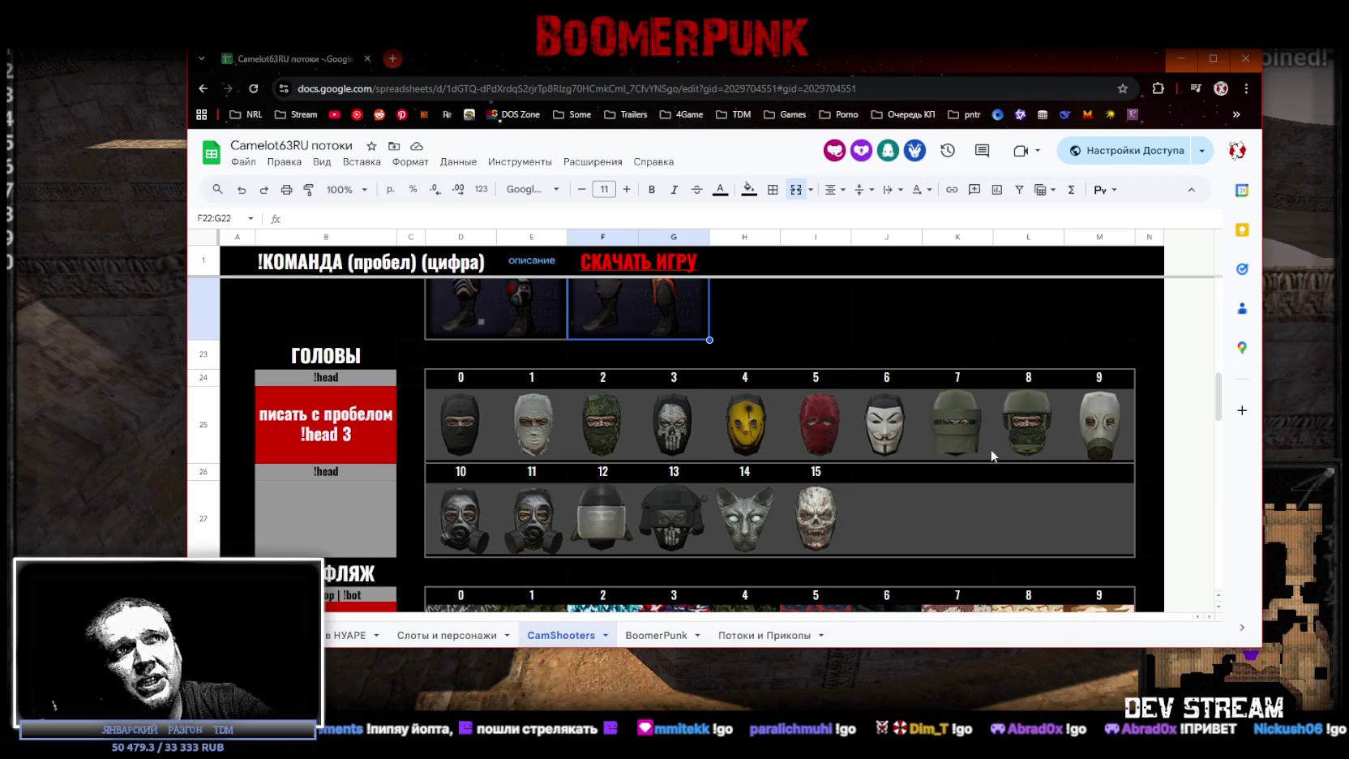
scroll(912, 454, "down", 10)
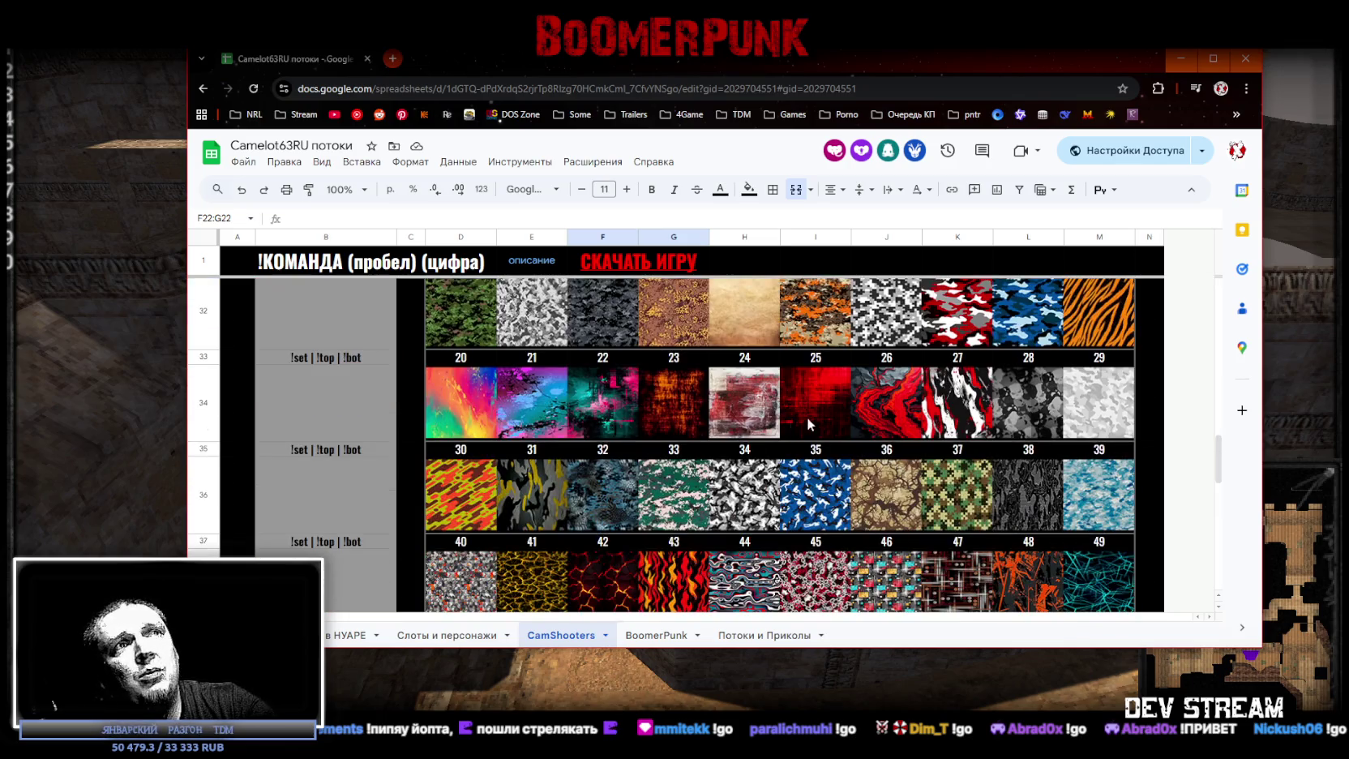
scroll(847, 508, "down", 5)
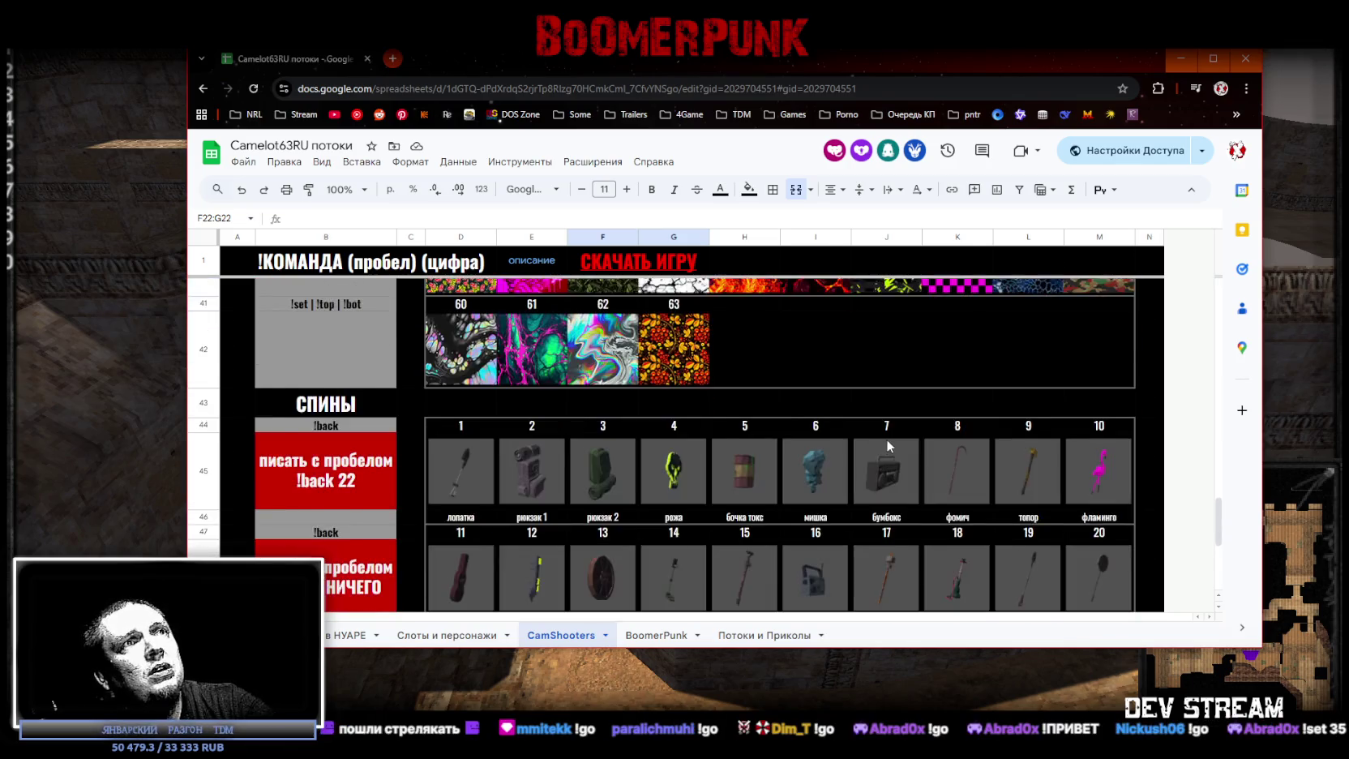
scroll(719, 493, "down", 3)
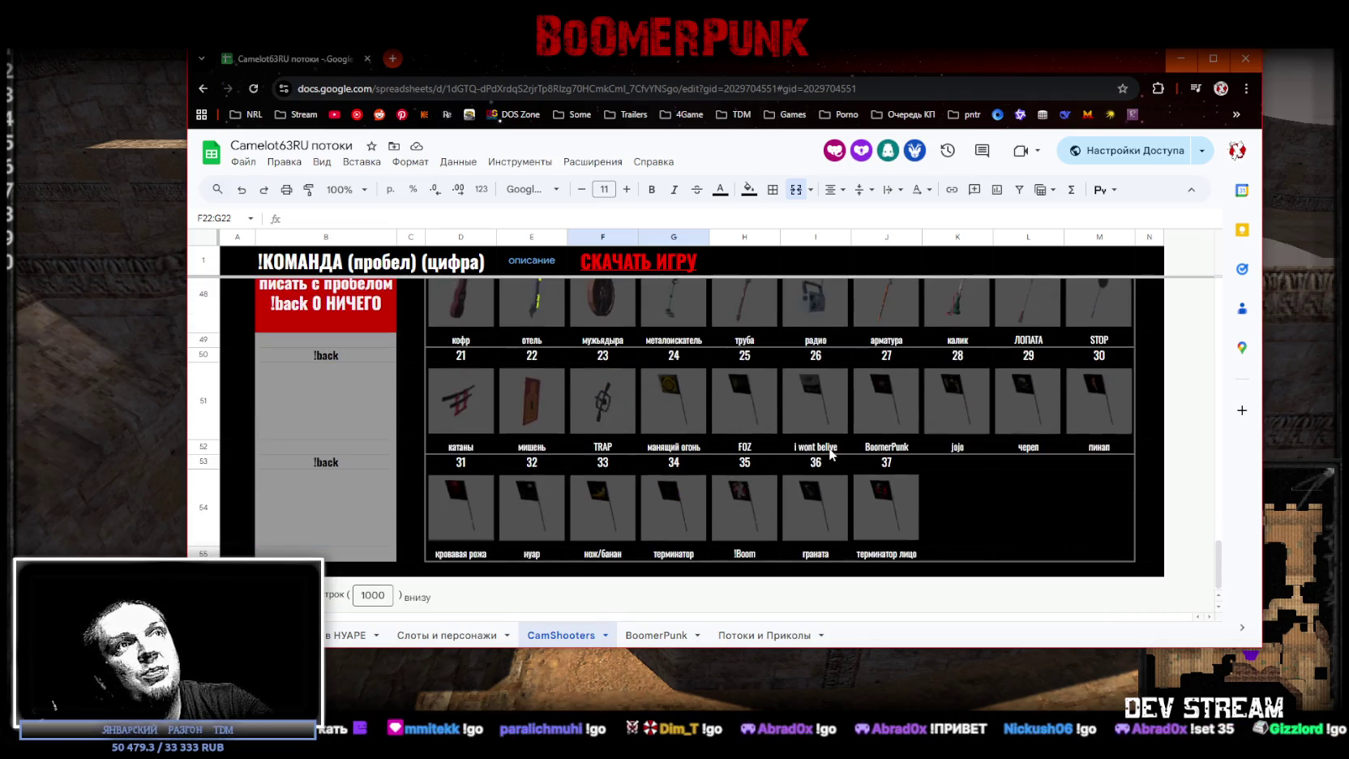
key("alt+Tab")
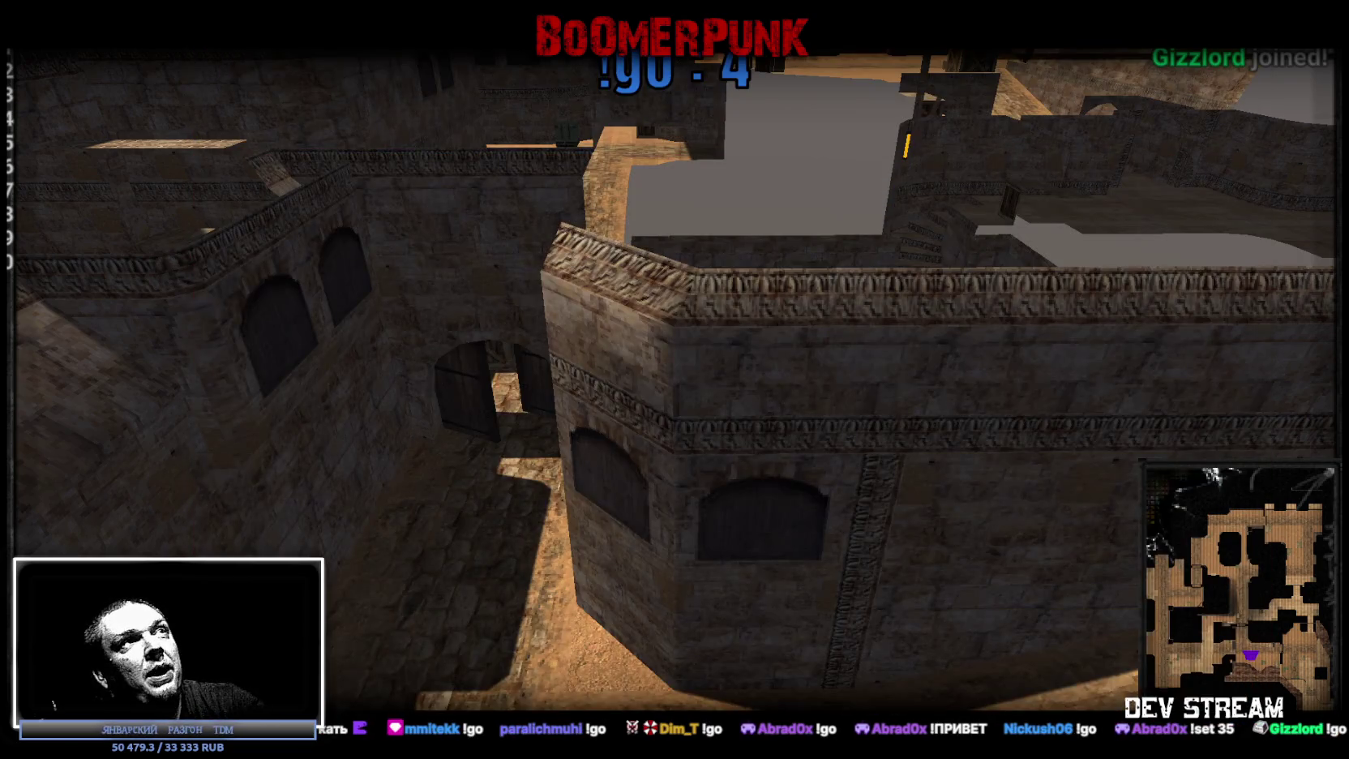